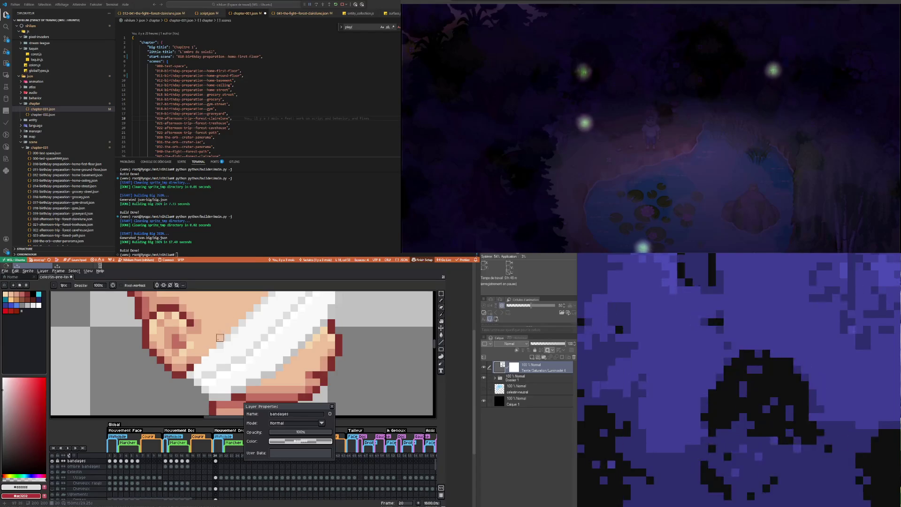
Step: Zoom in and out on the canvas to inspect the bandaged character
{"action": "scroll", "coordinate": [219, 337], "scroll_direction": "down", "scroll_amount": 4}
{"action": "scroll", "coordinate": [194, 342], "scroll_direction": "up", "scroll_amount": 4}
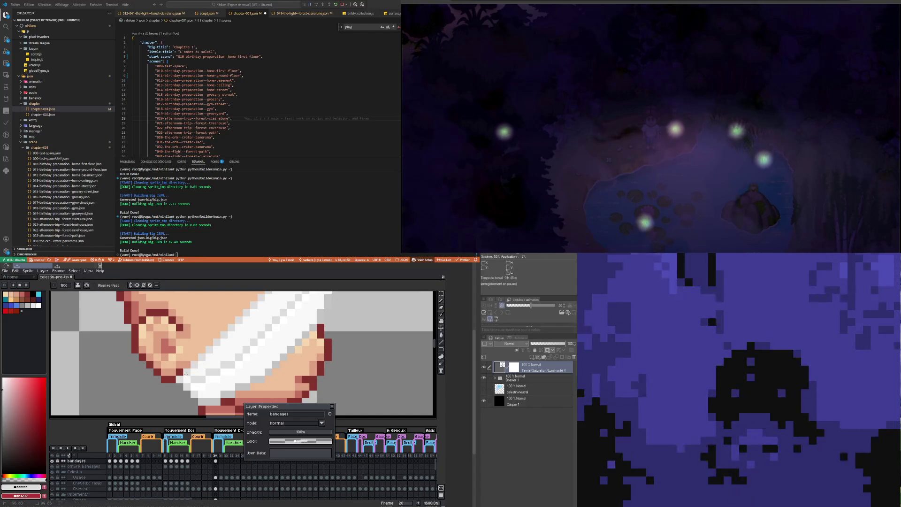
{"action": "scroll", "coordinate": [186, 374], "scroll_direction": "down", "scroll_amount": 4}
{"action": "scroll", "coordinate": [206, 363], "scroll_direction": "up", "scroll_amount": 1}
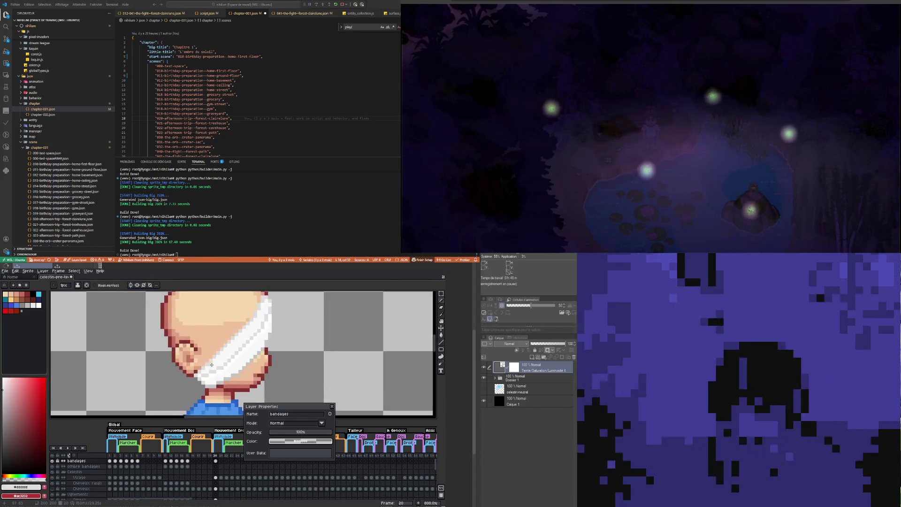
{"action": "scroll", "coordinate": [212, 365], "scroll_direction": "up", "scroll_amount": 2}
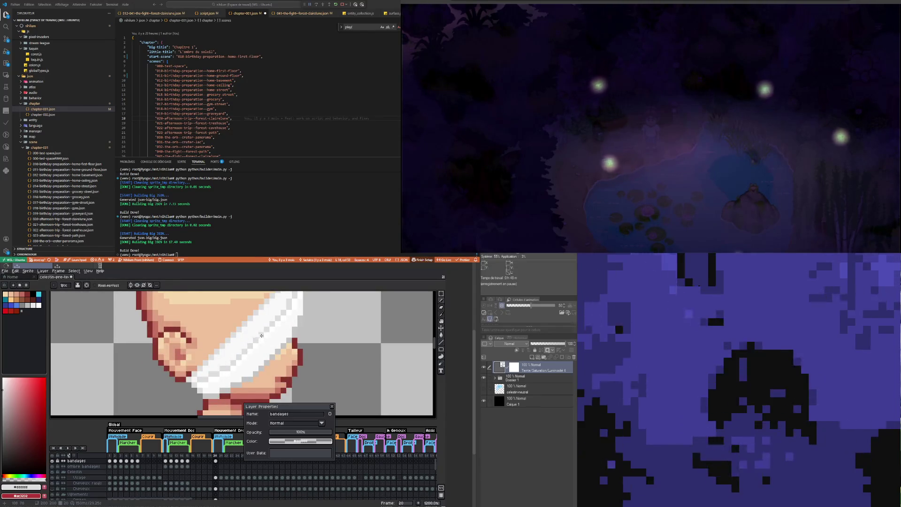
{"action": "scroll", "coordinate": [217, 359], "scroll_direction": "down", "scroll_amount": 3}
{"action": "scroll", "coordinate": [216, 365], "scroll_direction": "up", "scroll_amount": 2}
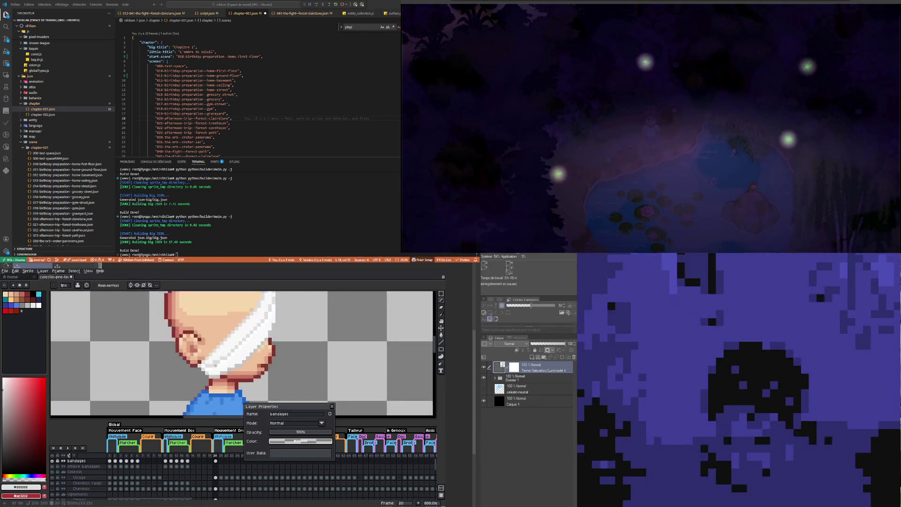
{"action": "scroll", "coordinate": [219, 359], "scroll_direction": "up", "scroll_amount": 2}
{"action": "scroll", "coordinate": [244, 338], "scroll_direction": "down", "scroll_amount": 4}
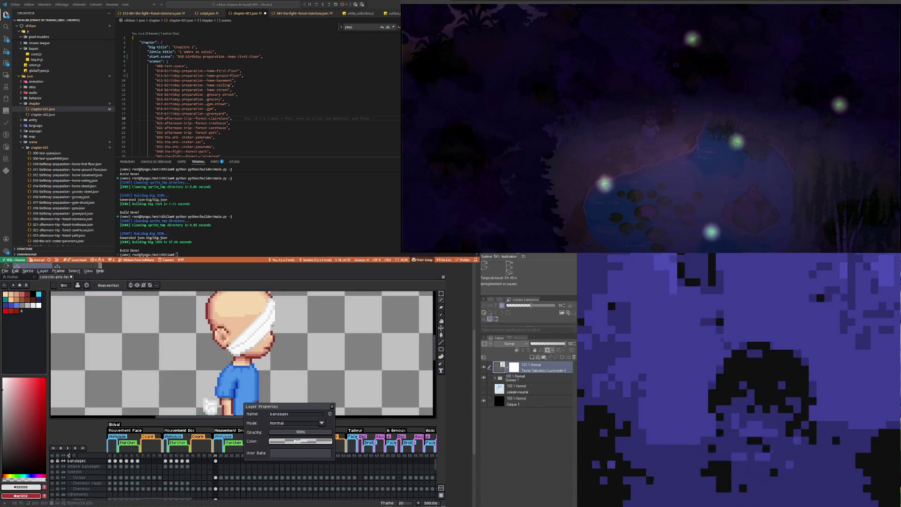
{"action": "scroll", "coordinate": [270, 314], "scroll_direction": "up", "scroll_amount": 4}
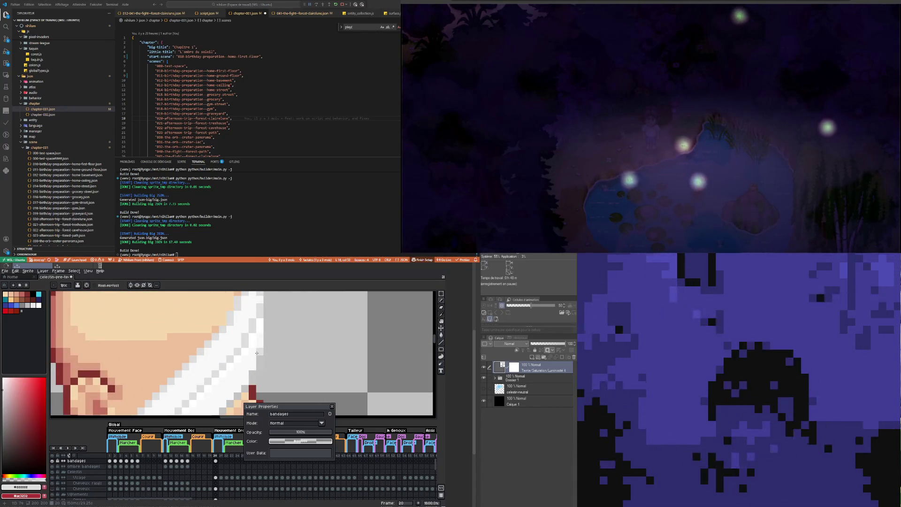
{"action": "scroll", "coordinate": [257, 353], "scroll_direction": "down", "scroll_amount": 4}
{"action": "scroll", "coordinate": [257, 339], "scroll_direction": "up", "scroll_amount": 4}
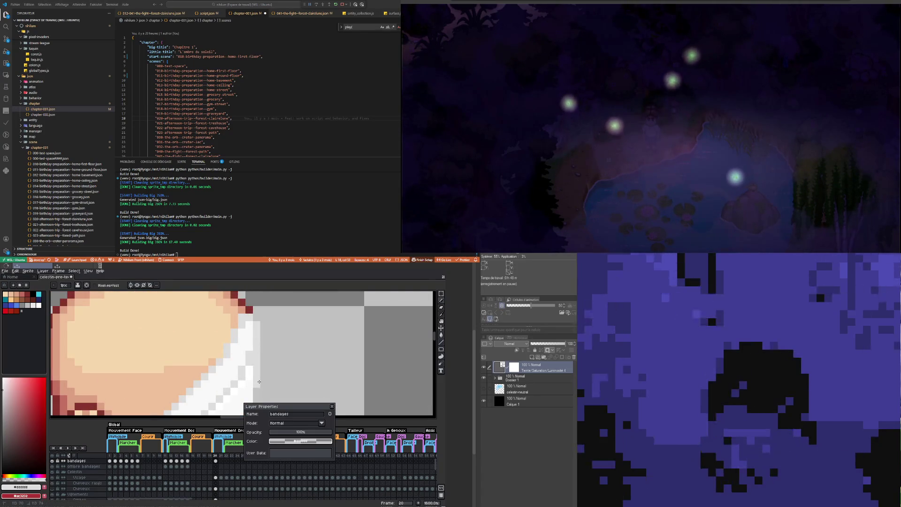
{"action": "scroll", "coordinate": [259, 381], "scroll_direction": "down", "scroll_amount": 4}
{"action": "scroll", "coordinate": [260, 363], "scroll_direction": "up", "scroll_amount": 3}
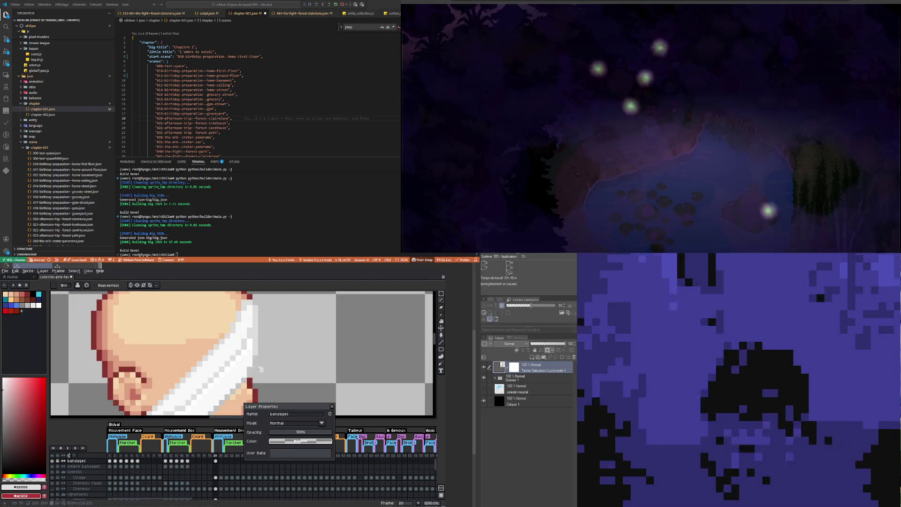
{"action": "scroll", "coordinate": [259, 369], "scroll_direction": "up", "scroll_amount": 2}
{"action": "scroll", "coordinate": [246, 362], "scroll_direction": "down", "scroll_amount": 3}
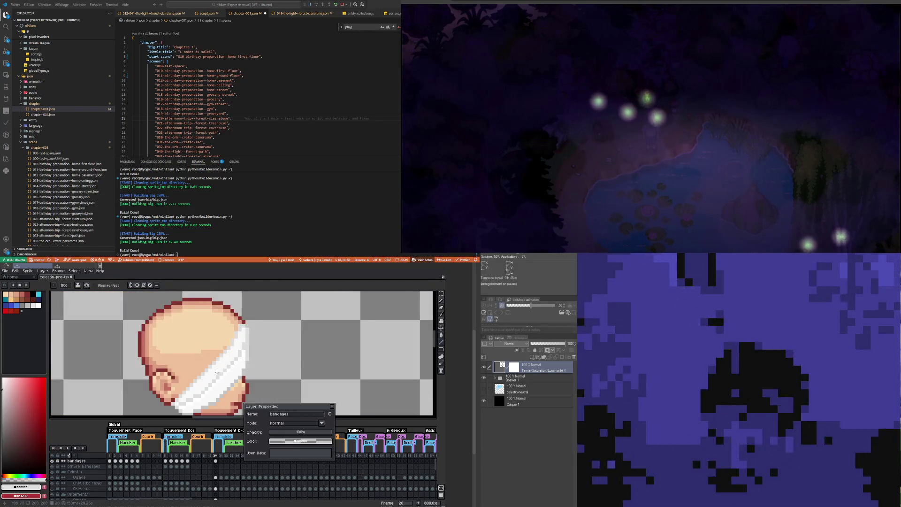
{"action": "scroll", "coordinate": [212, 350], "scroll_direction": "down", "scroll_amount": 2}
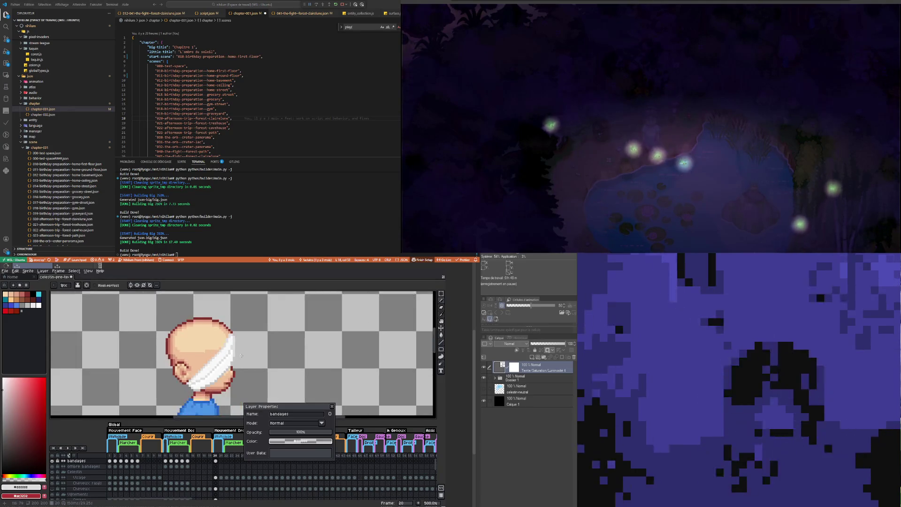
{"action": "scroll", "coordinate": [241, 356], "scroll_direction": "up", "scroll_amount": 2}
{"action": "scroll", "coordinate": [228, 348], "scroll_direction": "down", "scroll_amount": 2}
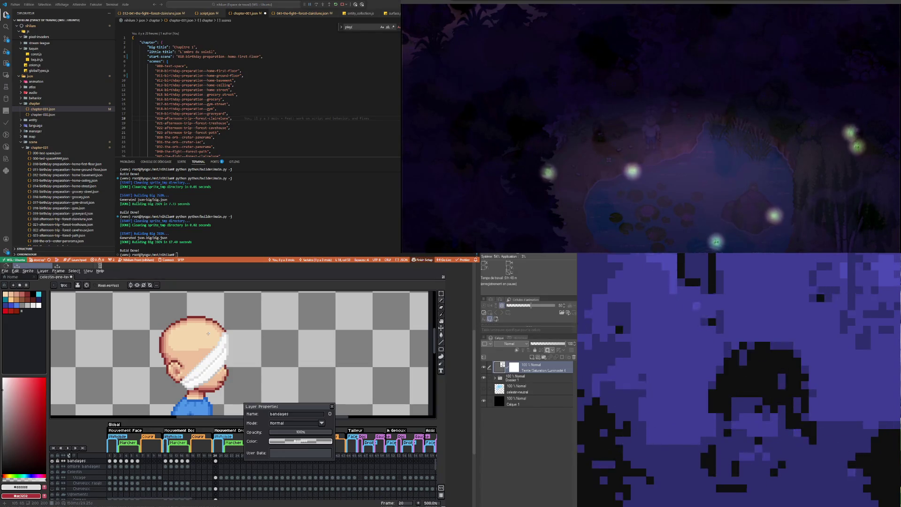
{"action": "scroll", "coordinate": [235, 333], "scroll_direction": "up", "scroll_amount": 5}
{"action": "scroll", "coordinate": [229, 348], "scroll_direction": "down", "scroll_amount": 3}
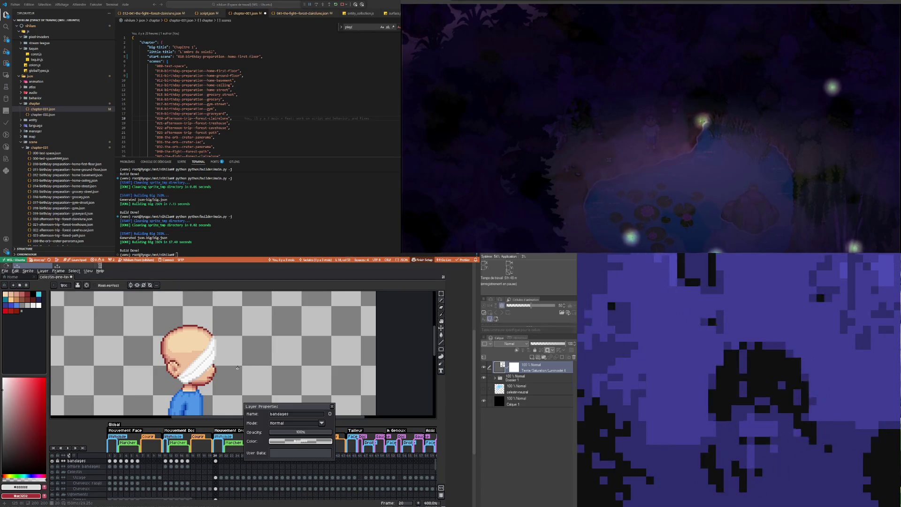
{"action": "scroll", "coordinate": [214, 342], "scroll_direction": "up", "scroll_amount": 1}
{"action": "scroll", "coordinate": [202, 361], "scroll_direction": "up", "scroll_amount": 5}
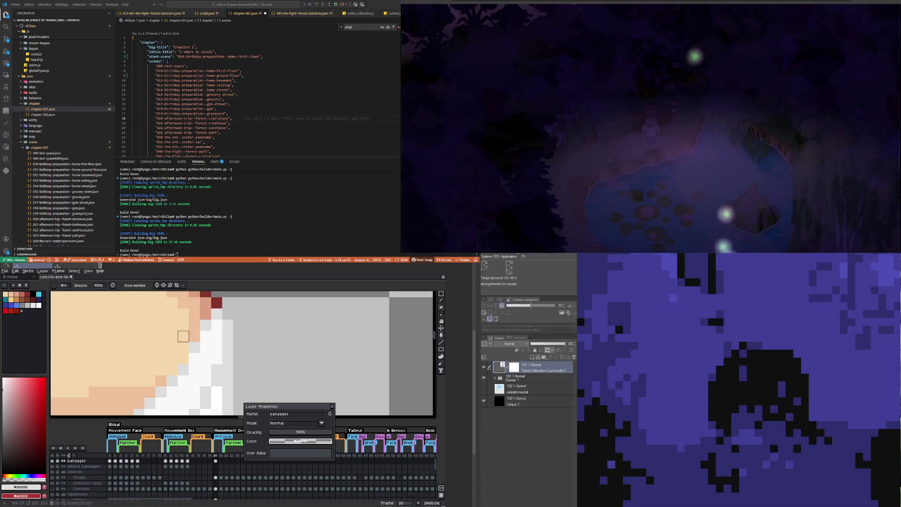
{"action": "scroll", "coordinate": [183, 336], "scroll_direction": "down", "scroll_amount": 6}
{"action": "scroll", "coordinate": [174, 354], "scroll_direction": "up", "scroll_amount": 4}
{"action": "scroll", "coordinate": [178, 362], "scroll_direction": "down", "scroll_amount": 4}
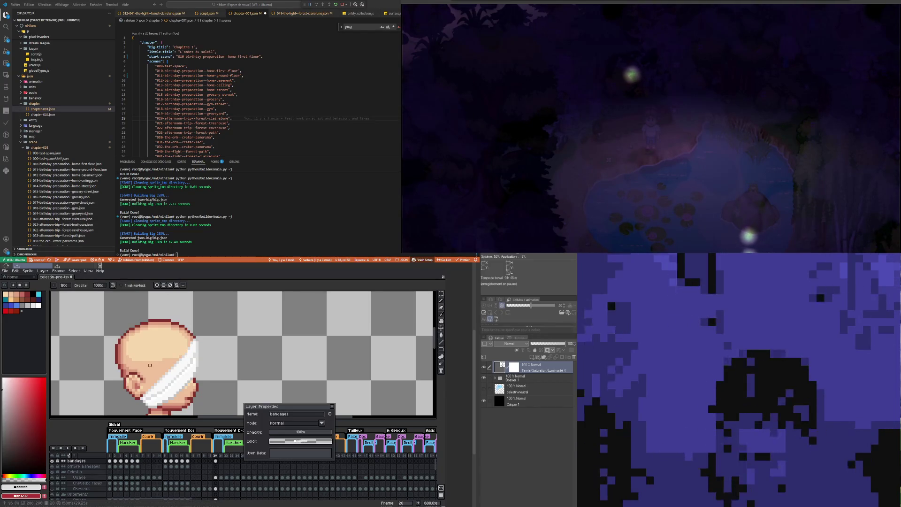
Step: Close the bandages layer's properties dialog with the whole character in view
{"action": "scroll", "coordinate": [152, 362], "scroll_direction": "down", "scroll_amount": 2}
{"action": "scroll", "coordinate": [154, 363], "scroll_direction": "down", "scroll_amount": 3}
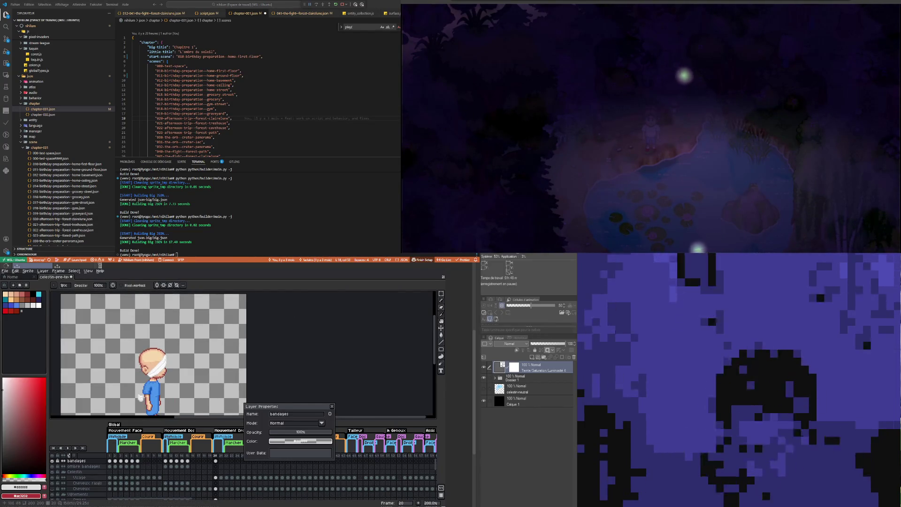
{"action": "scroll", "coordinate": [154, 370], "scroll_direction": "up", "scroll_amount": 4}
{"action": "scroll", "coordinate": [154, 370], "scroll_direction": "down", "scroll_amount": 3}
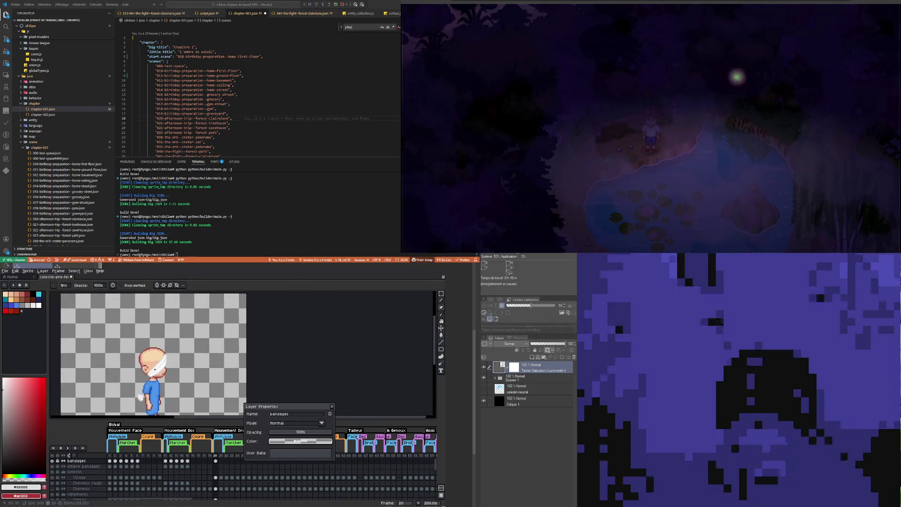
{"action": "scroll", "coordinate": [159, 374], "scroll_direction": "up", "scroll_amount": 4}
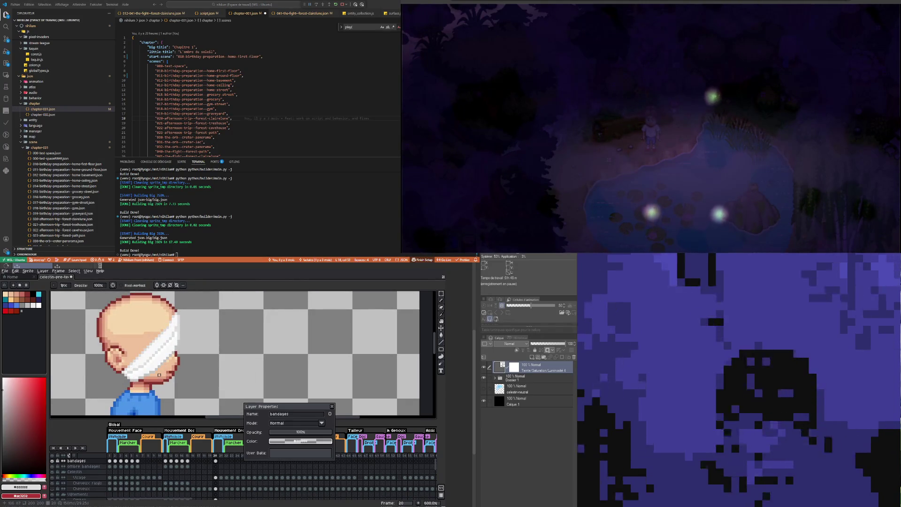
{"action": "scroll", "coordinate": [159, 374], "scroll_direction": "down", "scroll_amount": 4}
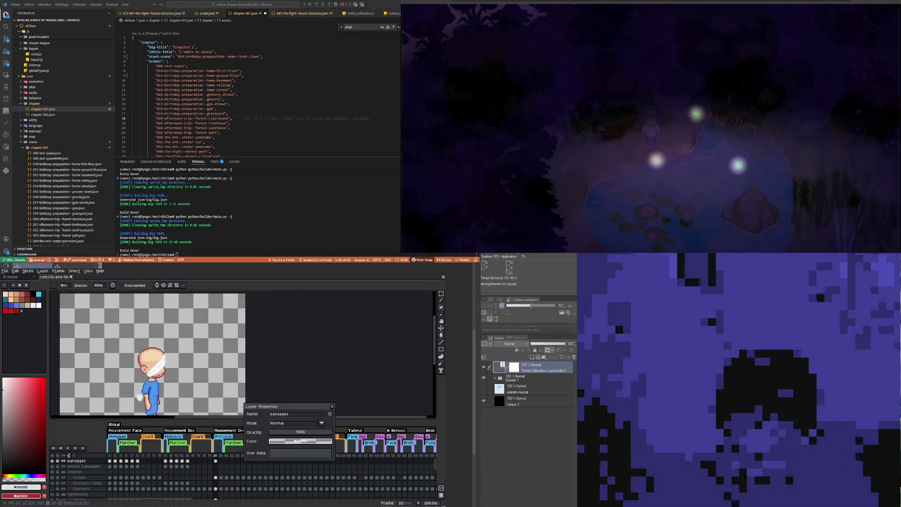
{"action": "scroll", "coordinate": [159, 374], "scroll_direction": "down", "scroll_amount": 1}
{"action": "scroll", "coordinate": [152, 387], "scroll_direction": "up", "scroll_amount": 4}
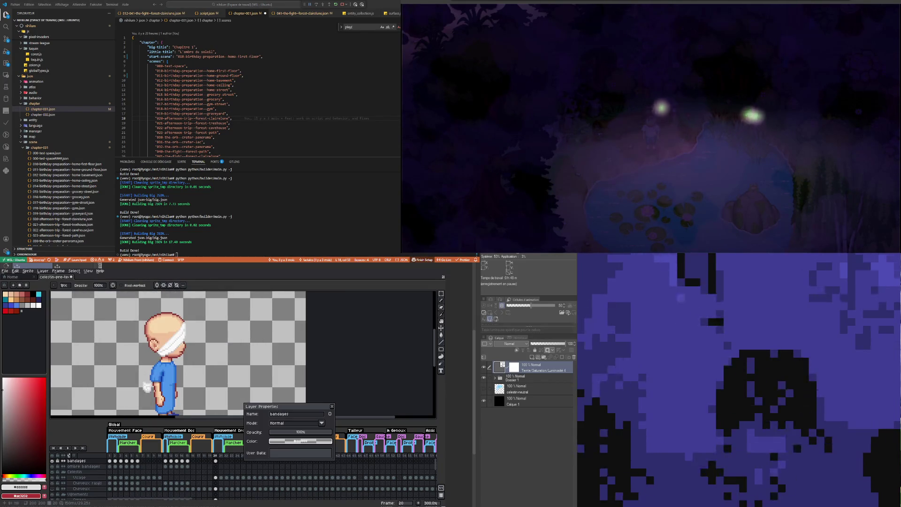
{"action": "scroll", "coordinate": [156, 386], "scroll_direction": "down", "scroll_amount": 3}
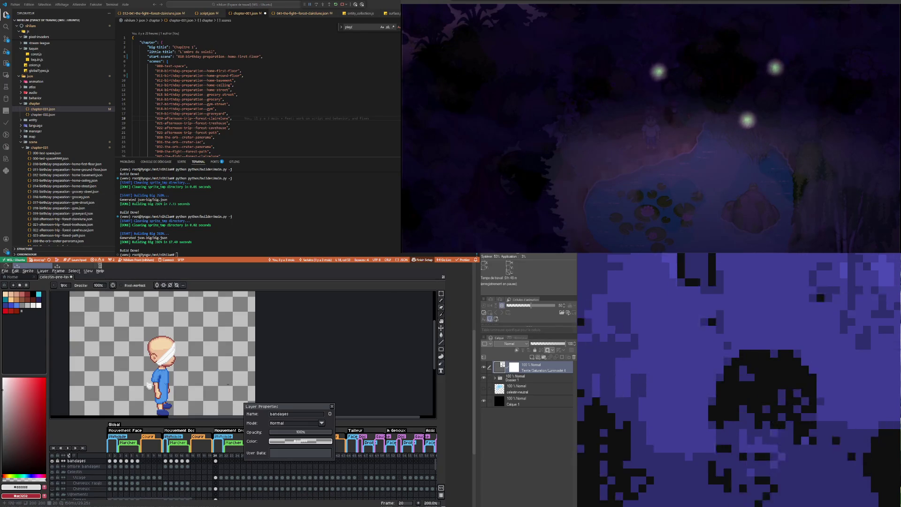
{"action": "key", "text": "Return"}
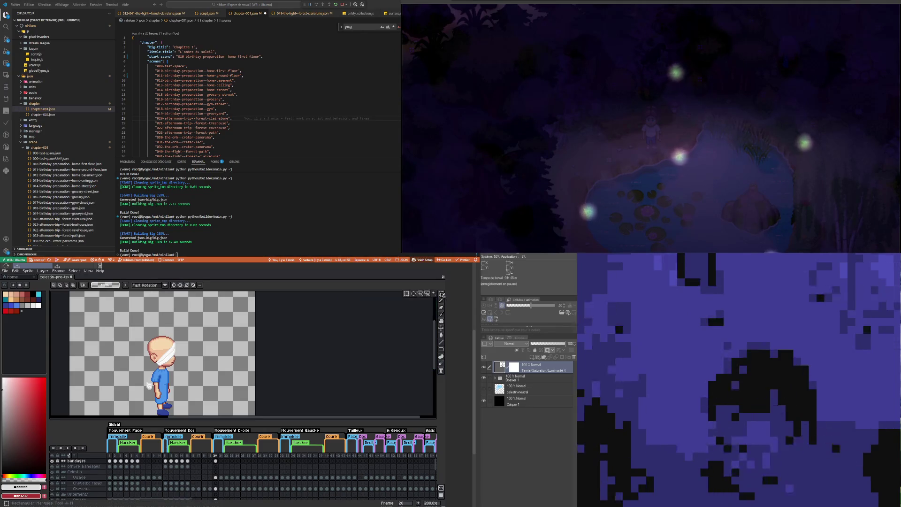
Step: Marquee-select the bandaged hand, deselect it, and pick the ombre bandages cel at frame 20
{"action": "scroll", "coordinate": [141, 380], "scroll_direction": "up", "scroll_amount": 4}
{"action": "left_click_drag", "start_coordinate": [140, 382], "coordinate": [145, 386]}
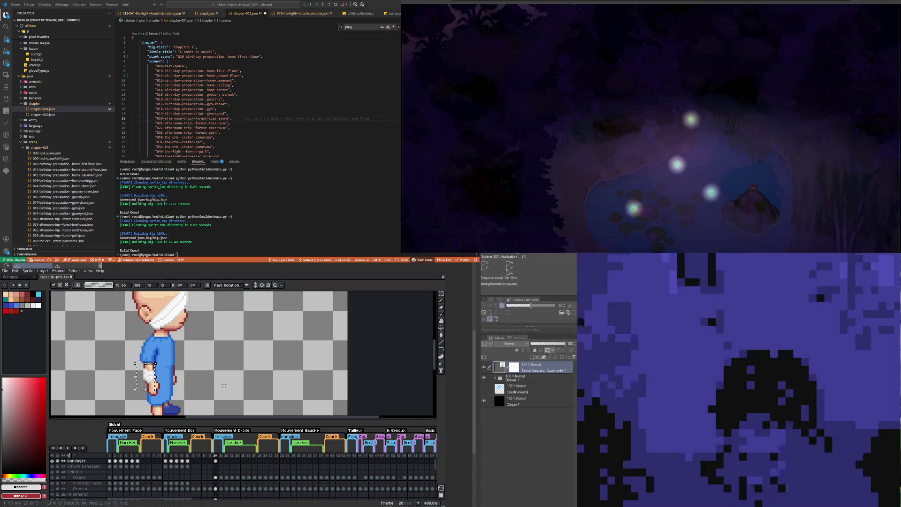
{"action": "key", "text": "ctrl+d"}
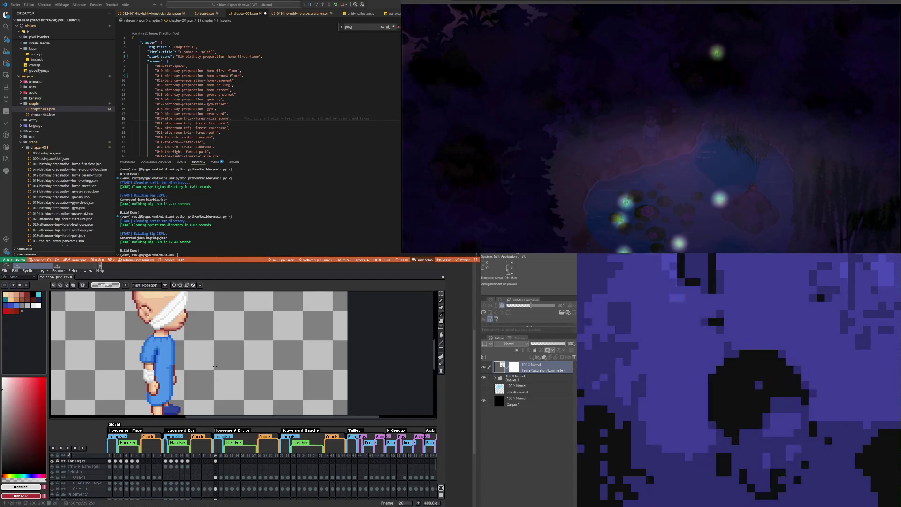
{"action": "scroll", "coordinate": [211, 367], "scroll_direction": "down", "scroll_amount": 1}
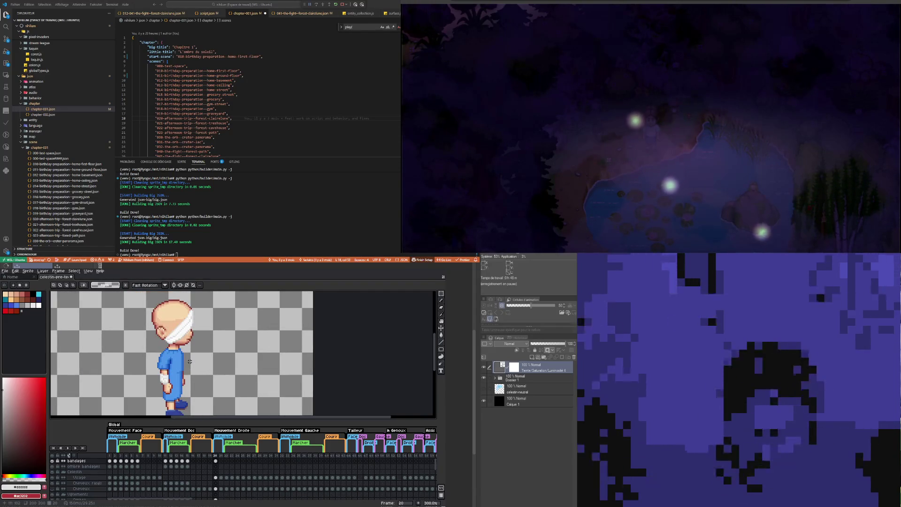
{"action": "scroll", "coordinate": [189, 362], "scroll_direction": "up", "scroll_amount": 3}
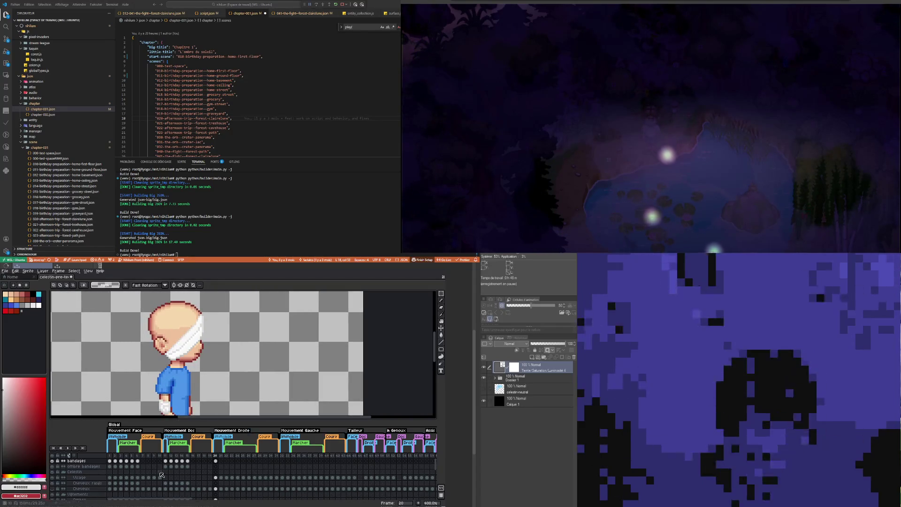
{"action": "left_click", "coordinate": [216, 467]}
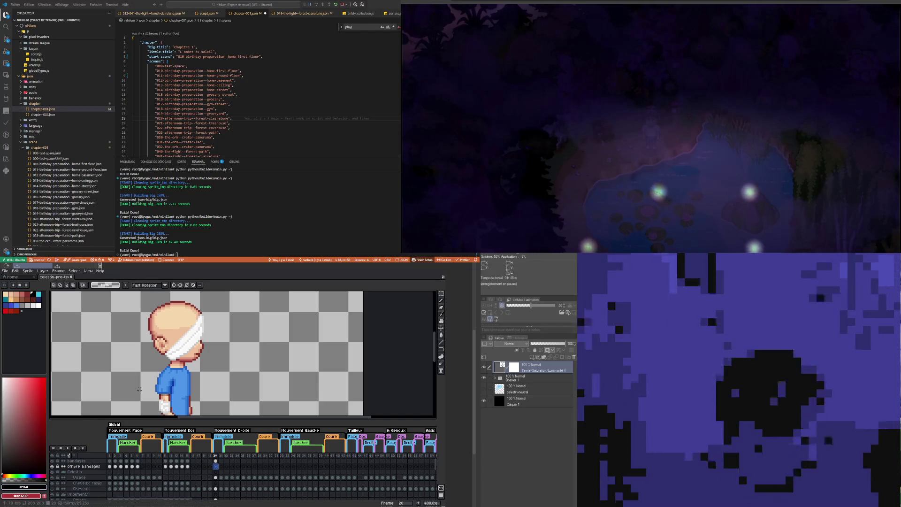
Step: Compare the front-facing head at frame 15, then return to the ombre bandages cel at frame 20
{"action": "scroll", "coordinate": [149, 373], "scroll_direction": "up", "scroll_amount": 3}
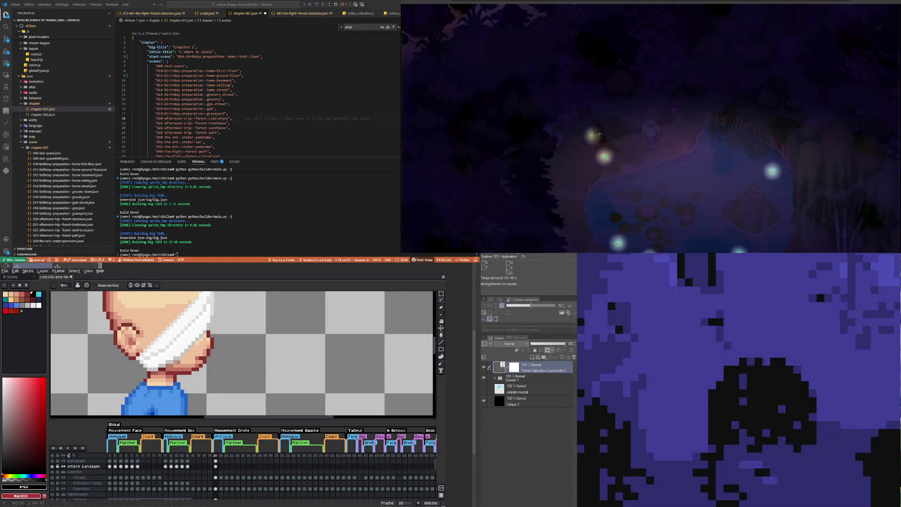
{"action": "left_click", "coordinate": [187, 466]}
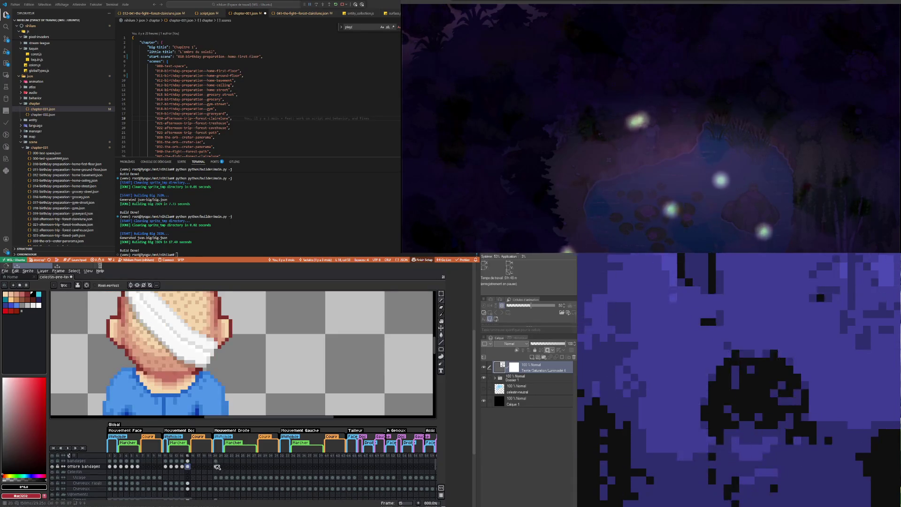
{"action": "left_click", "coordinate": [215, 467]}
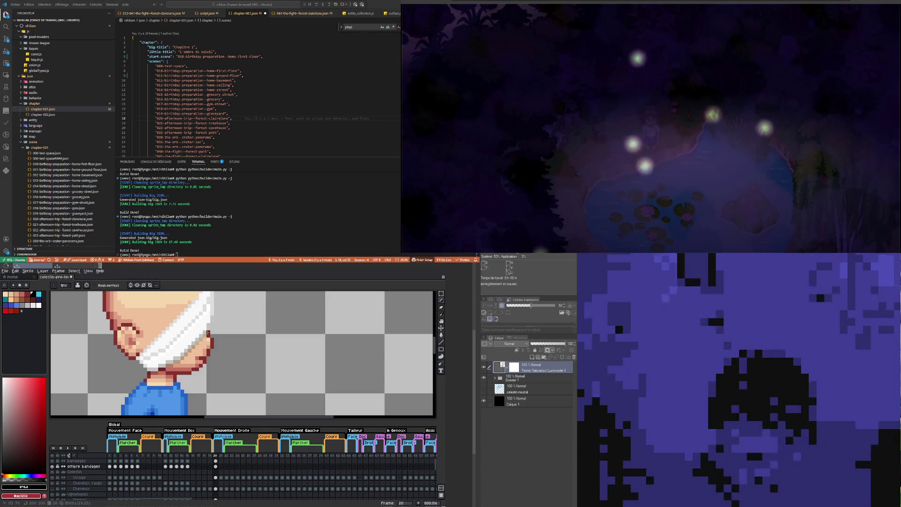
{"action": "scroll", "coordinate": [193, 352], "scroll_direction": "down", "scroll_amount": 1}
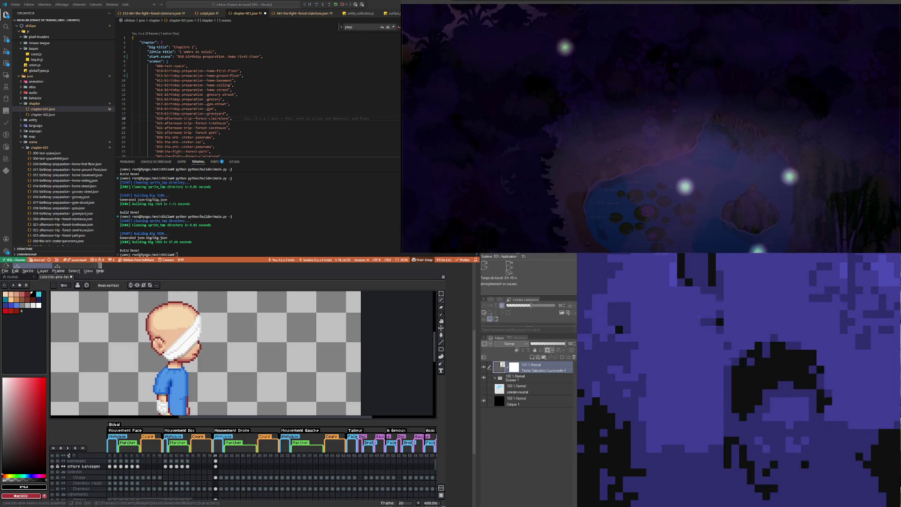
{"action": "scroll", "coordinate": [143, 335], "scroll_direction": "down", "scroll_amount": 2}
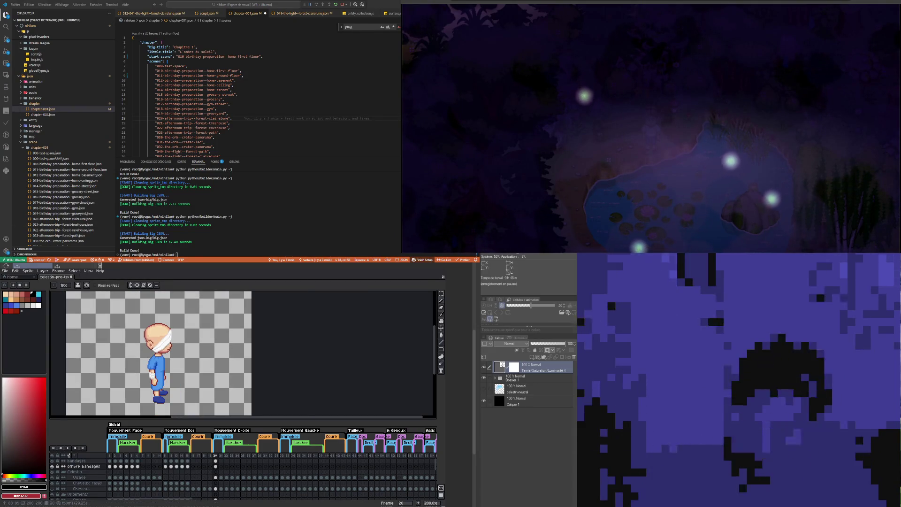
{"action": "scroll", "coordinate": [158, 338], "scroll_direction": "up", "scroll_amount": 4}
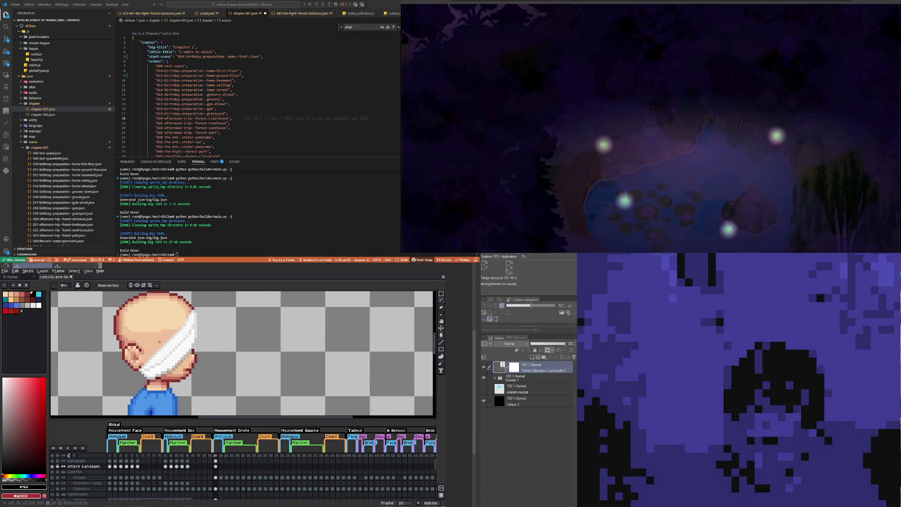
{"action": "scroll", "coordinate": [155, 338], "scroll_direction": "down", "scroll_amount": 1}
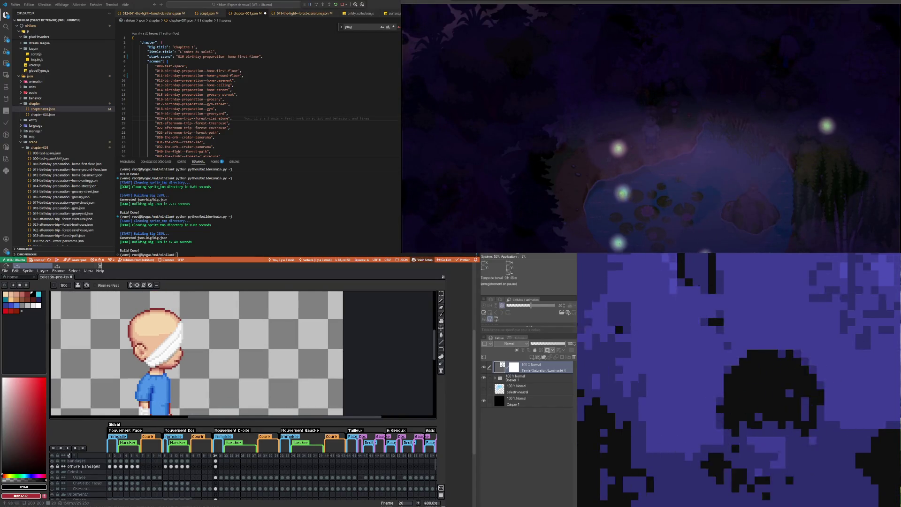
{"action": "scroll", "coordinate": [144, 337], "scroll_direction": "down", "scroll_amount": 2}
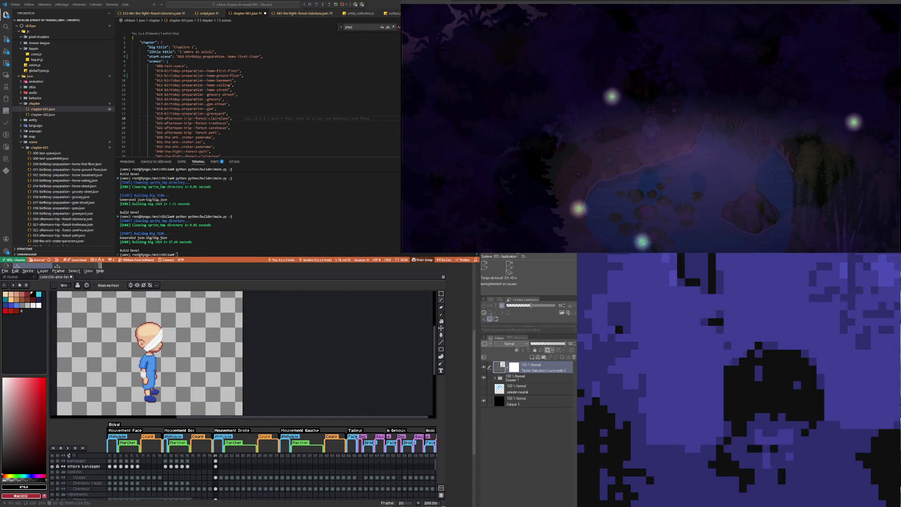
{"action": "scroll", "coordinate": [153, 356], "scroll_direction": "up", "scroll_amount": 3}
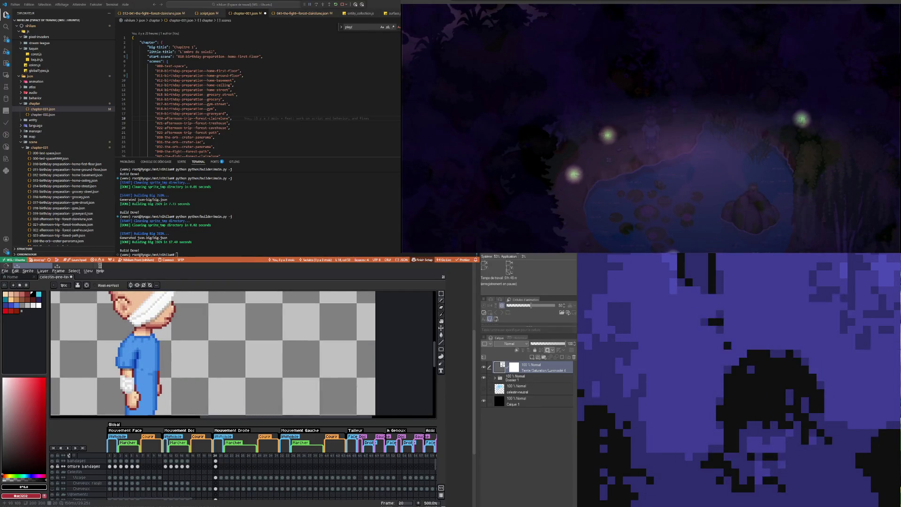
{"action": "scroll", "coordinate": [143, 343], "scroll_direction": "down", "scroll_amount": 3}
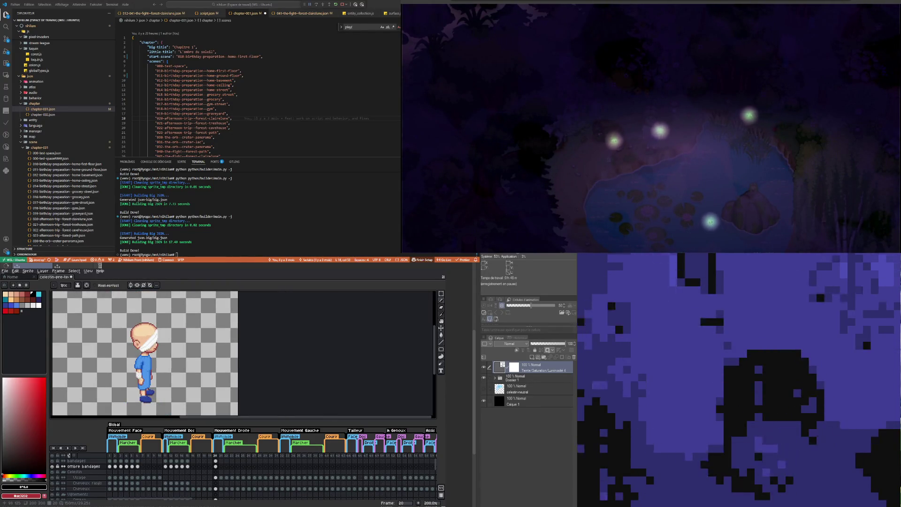
{"action": "scroll", "coordinate": [146, 347], "scroll_direction": "up", "scroll_amount": 1}
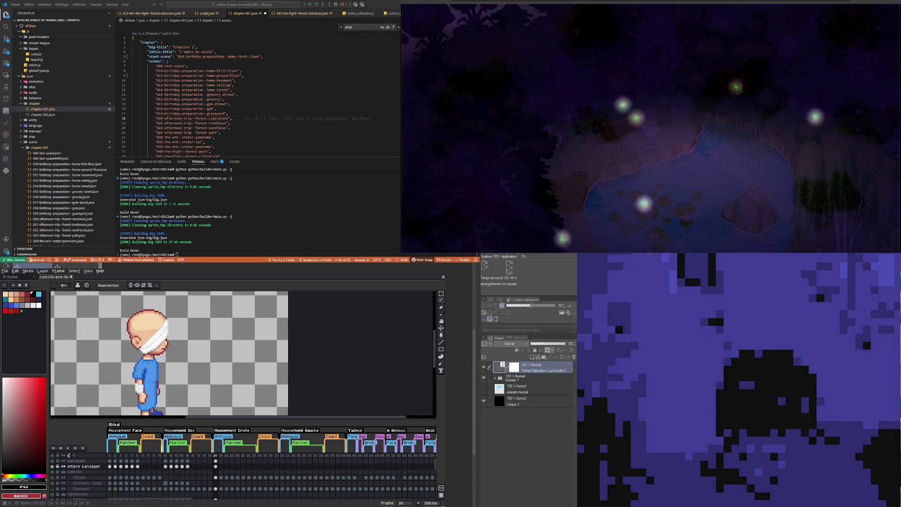
{"action": "left_click", "coordinate": [165, 483]}
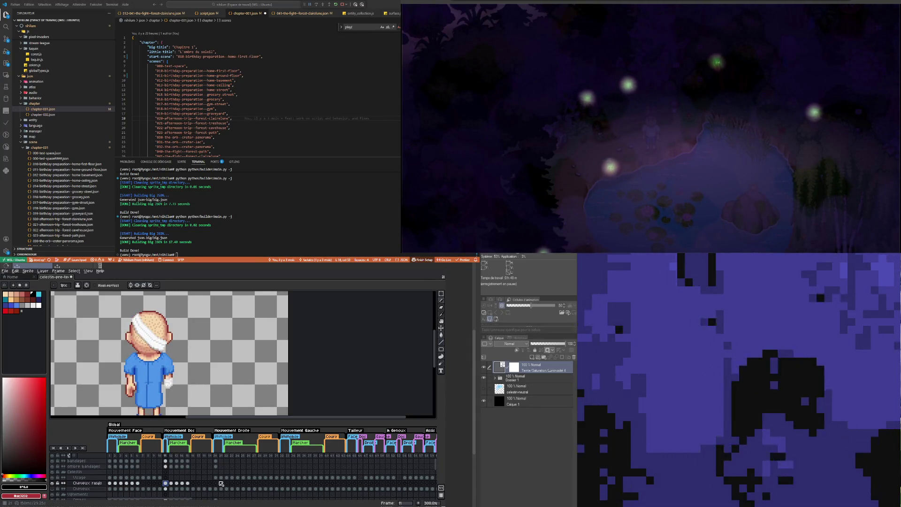
{"action": "left_click", "coordinate": [216, 484]}
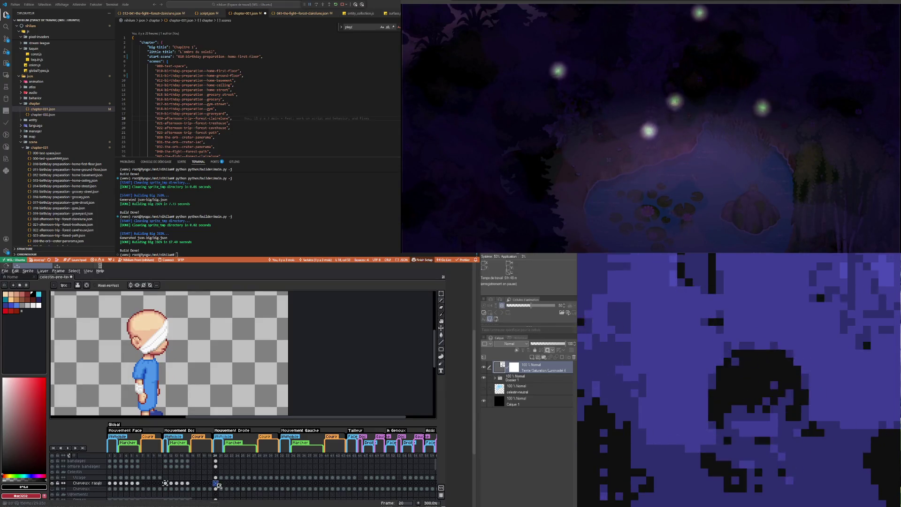
Step: Paste the stubble dots and move them left of the head, then open Cheveux rasés properties
{"action": "key", "text": "ctrl+v"}
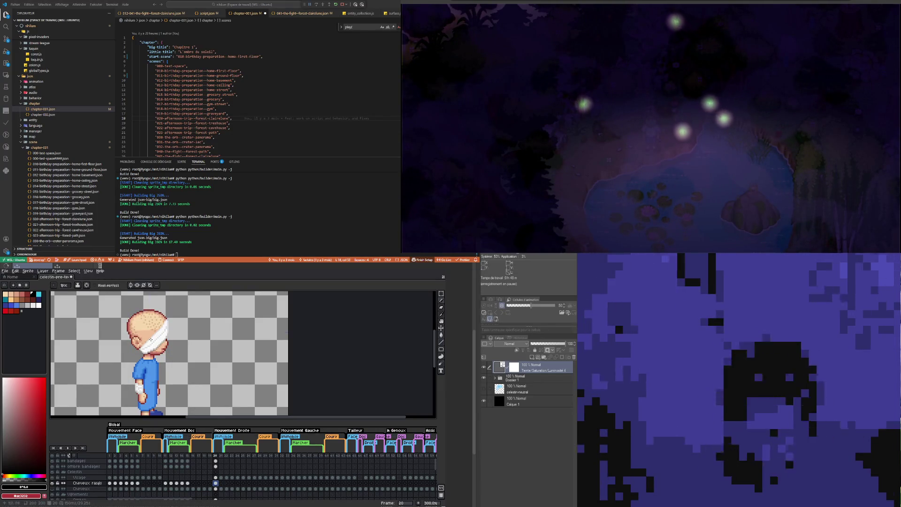
{"action": "left_click", "coordinate": [441, 328]}
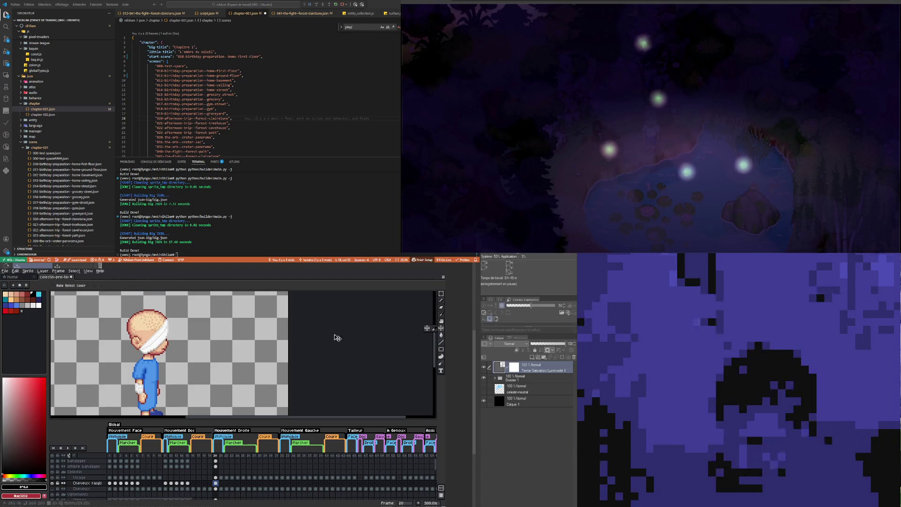
{"action": "left_click_drag", "start_coordinate": [161, 331], "coordinate": [111, 331]}
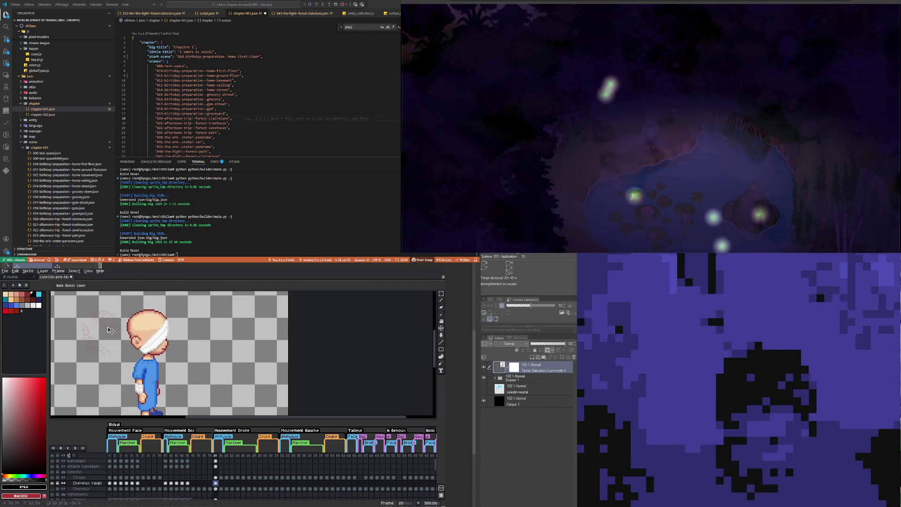
{"action": "scroll", "coordinate": [113, 315], "scroll_direction": "up", "scroll_amount": 3}
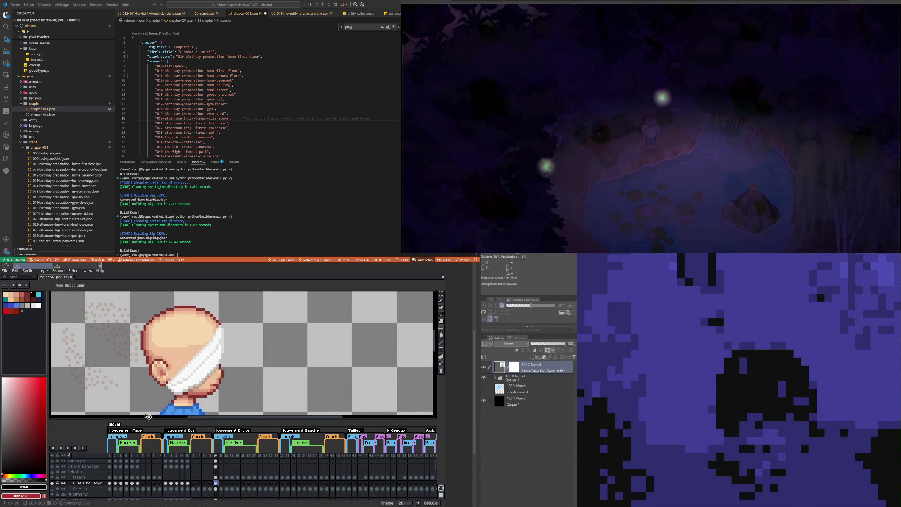
{"action": "double_click", "coordinate": [79, 484]}
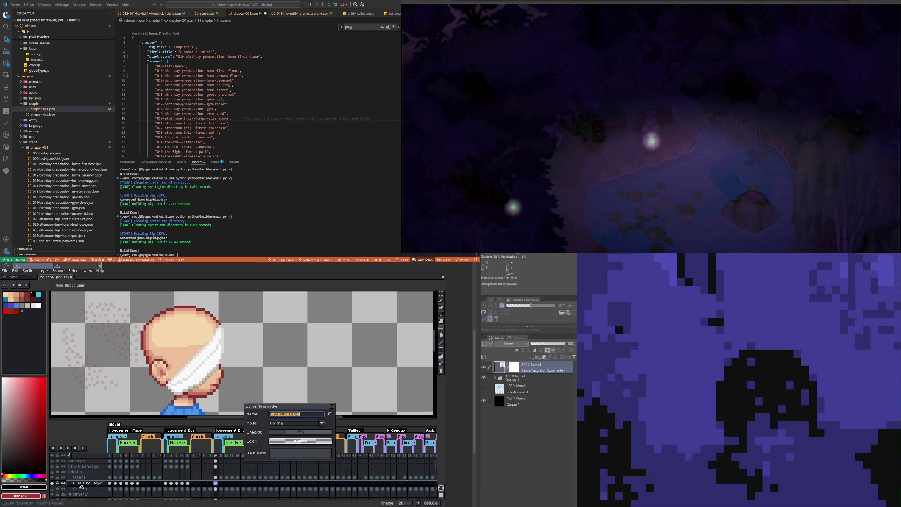
Step: Eyedrop the stubble colour at full Cheveux rasés opacity, then restore its low opacity
{"action": "left_click_drag", "start_coordinate": [292, 435], "coordinate": [331, 432]}
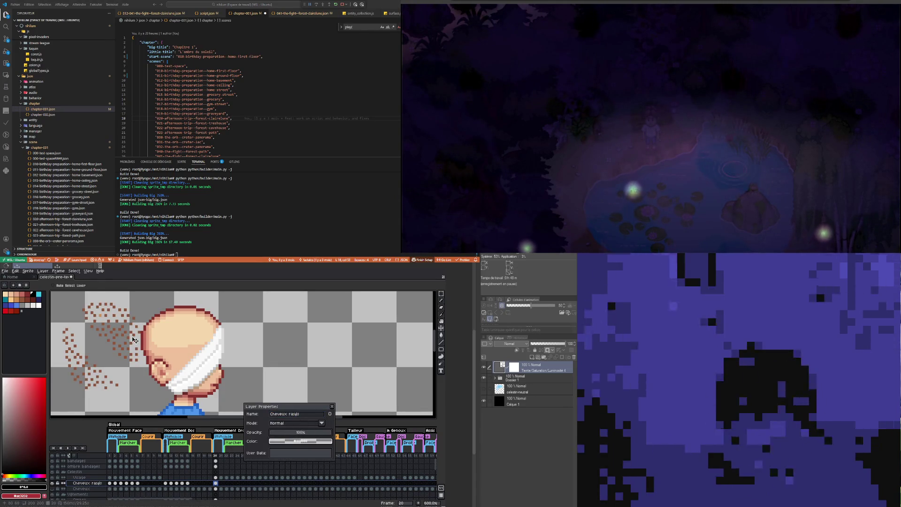
{"action": "scroll", "coordinate": [134, 338], "scroll_direction": "up", "scroll_amount": 1}
{"action": "key", "text": "alt"}
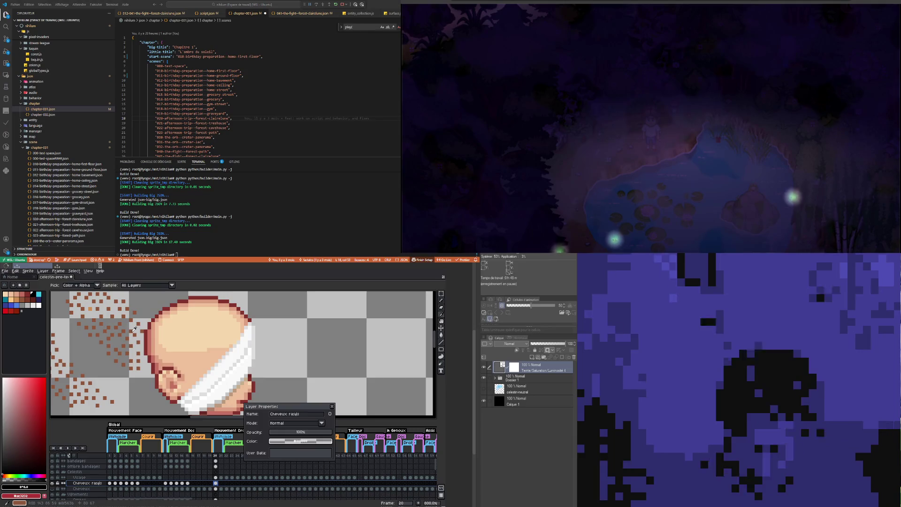
{"action": "left_click", "coordinate": [131, 331]}
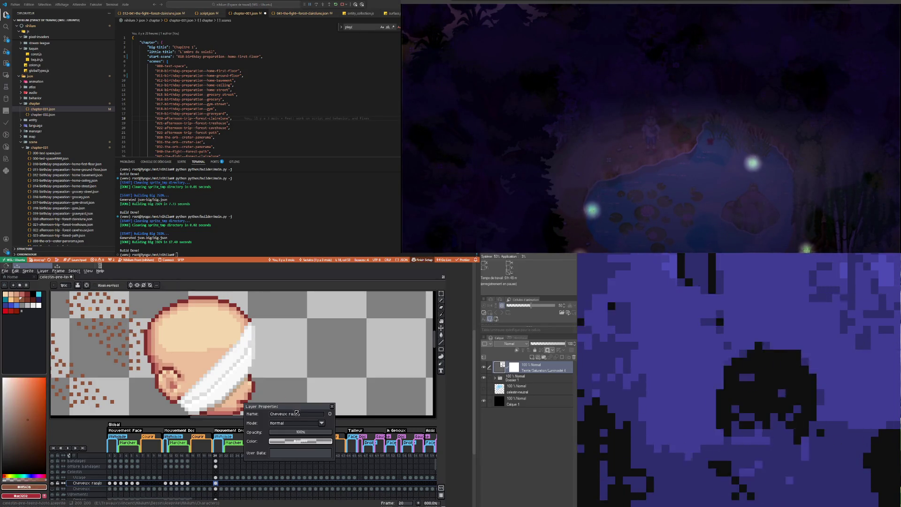
{"action": "left_click", "coordinate": [281, 431]}
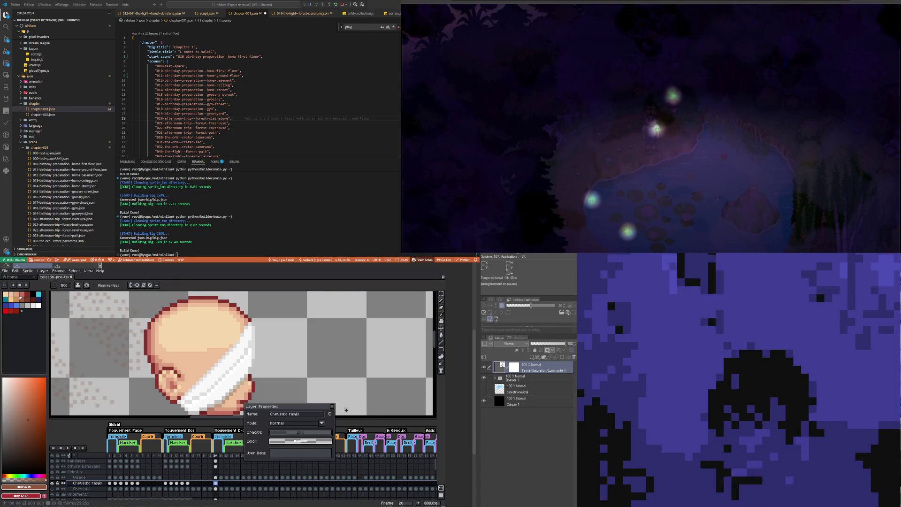
{"action": "key", "text": "Return"}
{"action": "scroll", "coordinate": [219, 357], "scroll_direction": "down", "scroll_amount": 6}
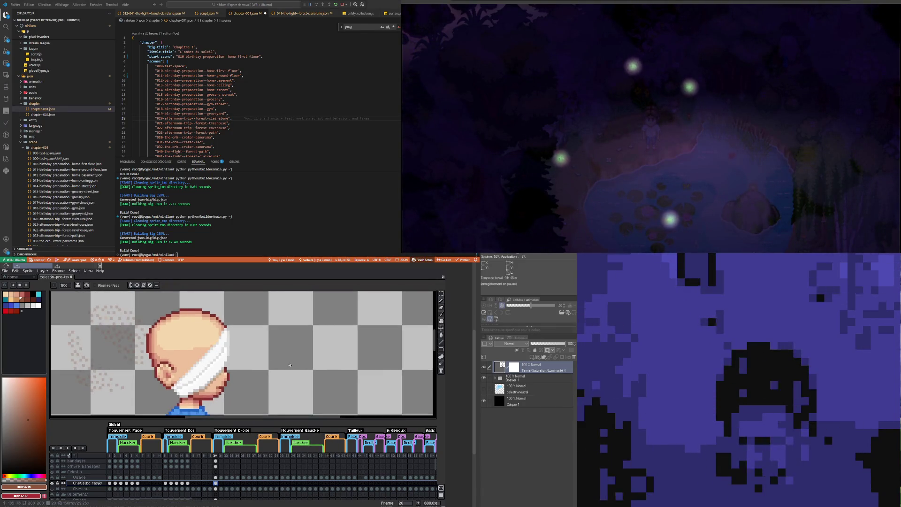
{"action": "scroll", "coordinate": [280, 391], "scroll_direction": "up", "scroll_amount": 5}
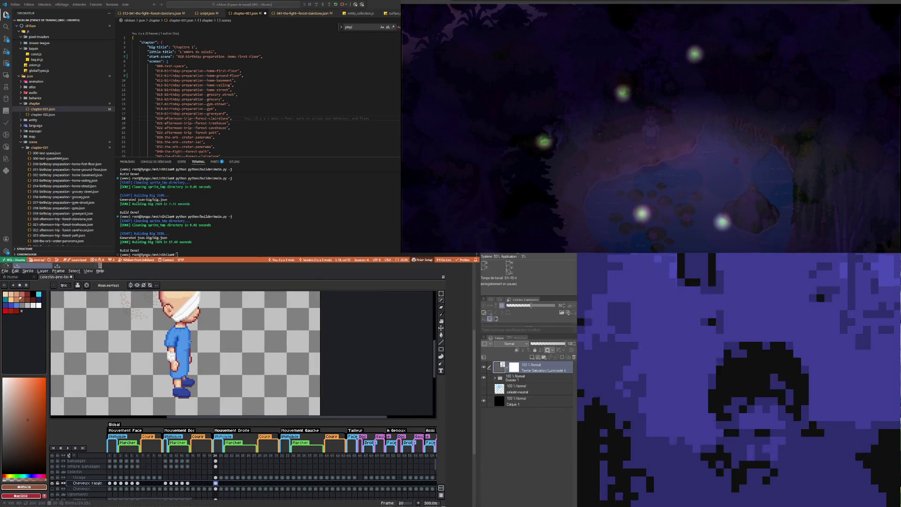
{"action": "scroll", "coordinate": [193, 319], "scroll_direction": "down", "scroll_amount": 1}
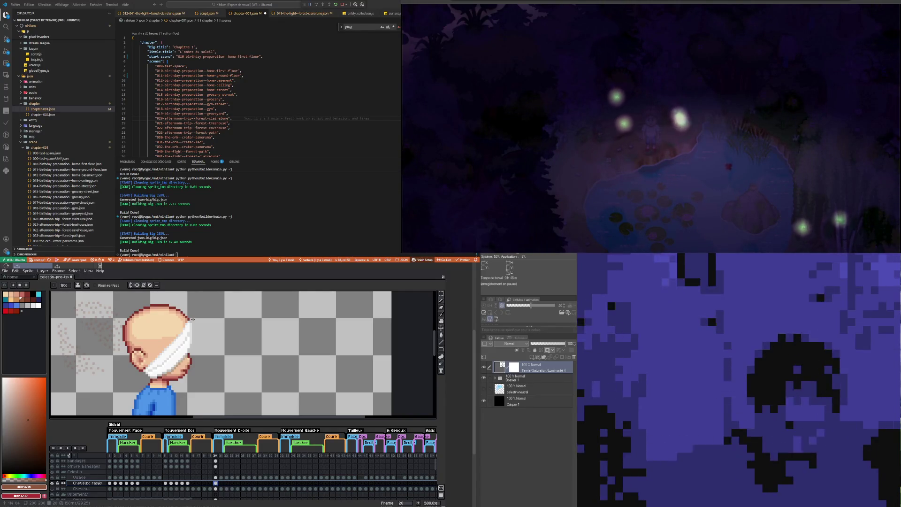
{"action": "left_click", "coordinate": [442, 302]}
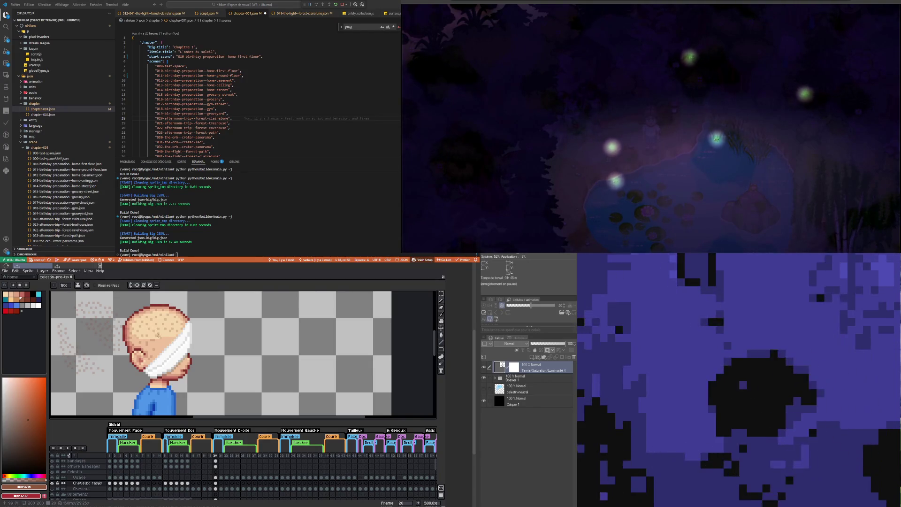
{"action": "key", "text": "b"}
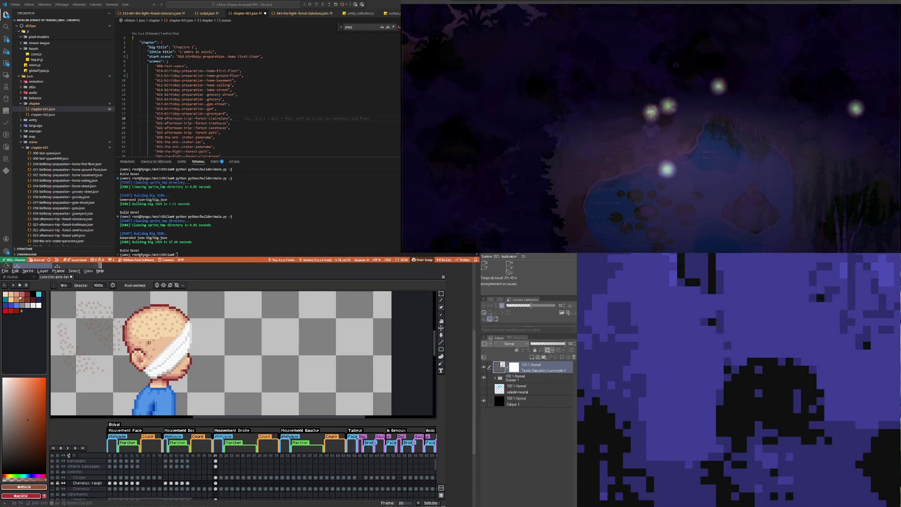
{"action": "key", "text": "e"}
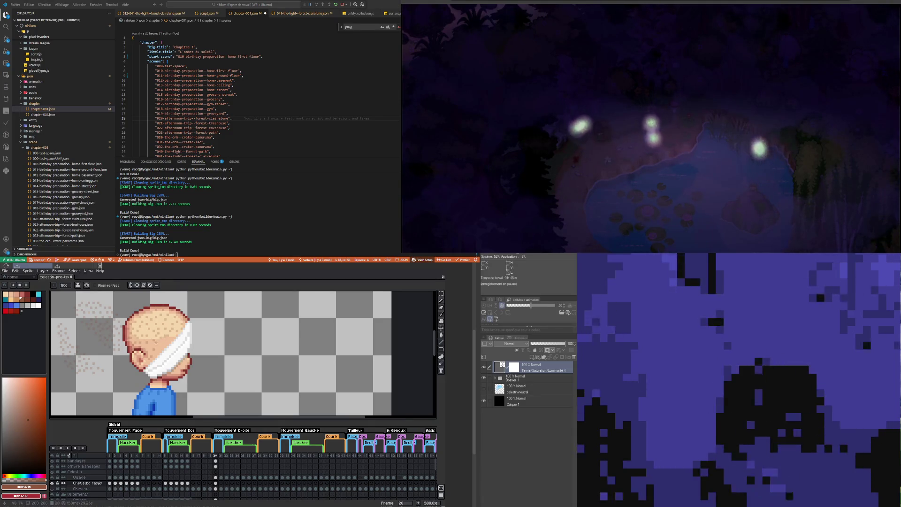
{"action": "key", "text": "b"}
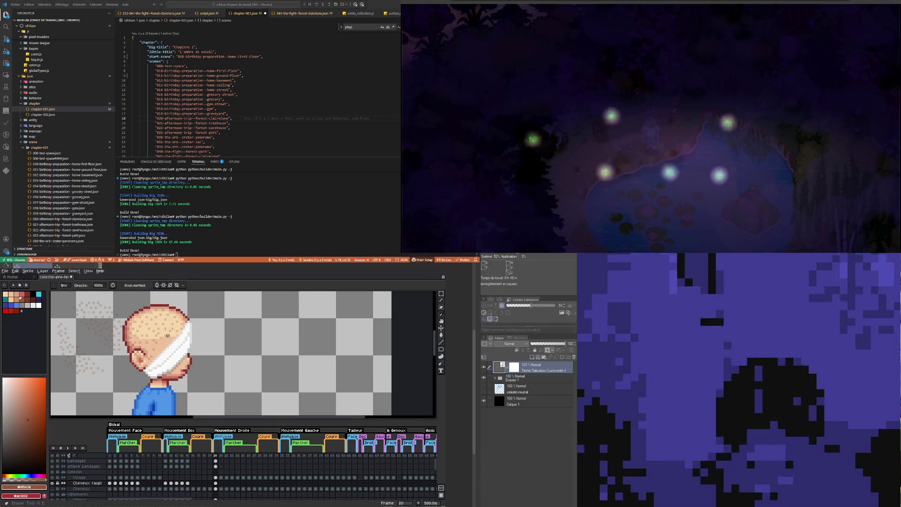
{"action": "key", "text": "e"}
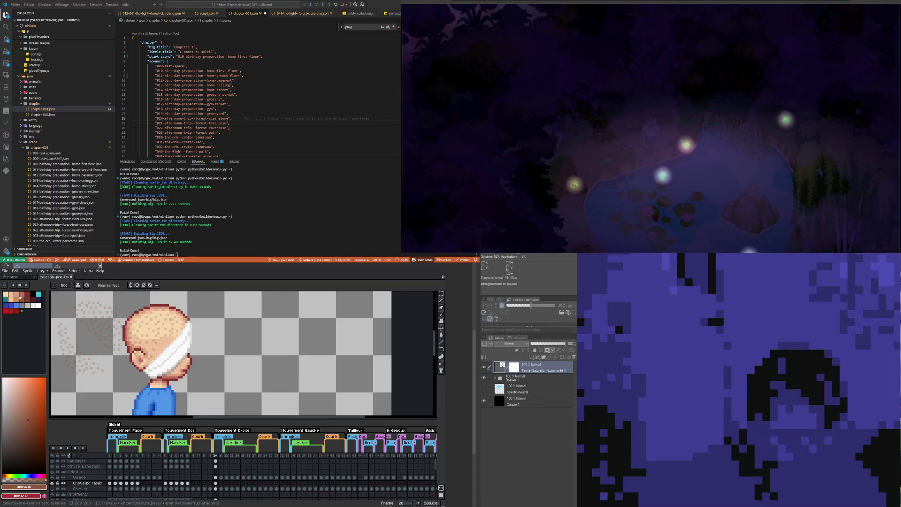
Step: Zoom in close on the bandaged head and switch to the Pencil tool
{"action": "scroll", "coordinate": [122, 329], "scroll_direction": "down", "scroll_amount": 2}
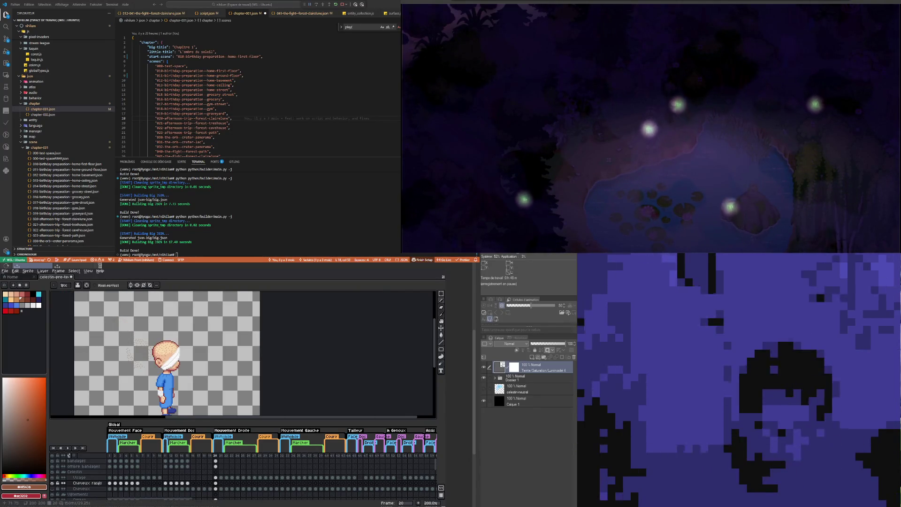
{"action": "scroll", "coordinate": [122, 328], "scroll_direction": "up", "scroll_amount": 5}
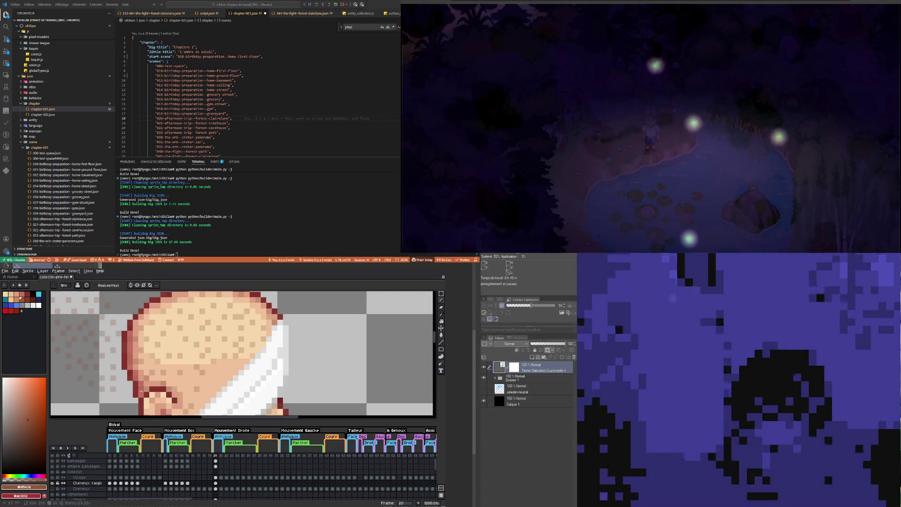
{"action": "scroll", "coordinate": [160, 382], "scroll_direction": "down", "scroll_amount": 5}
{"action": "scroll", "coordinate": [160, 382], "scroll_direction": "up", "scroll_amount": 1}
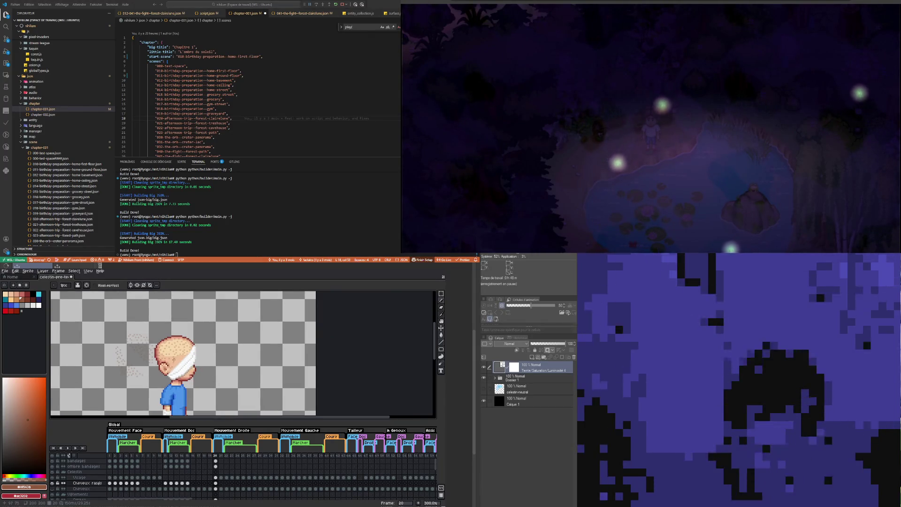
{"action": "scroll", "coordinate": [162, 379], "scroll_direction": "up", "scroll_amount": 4}
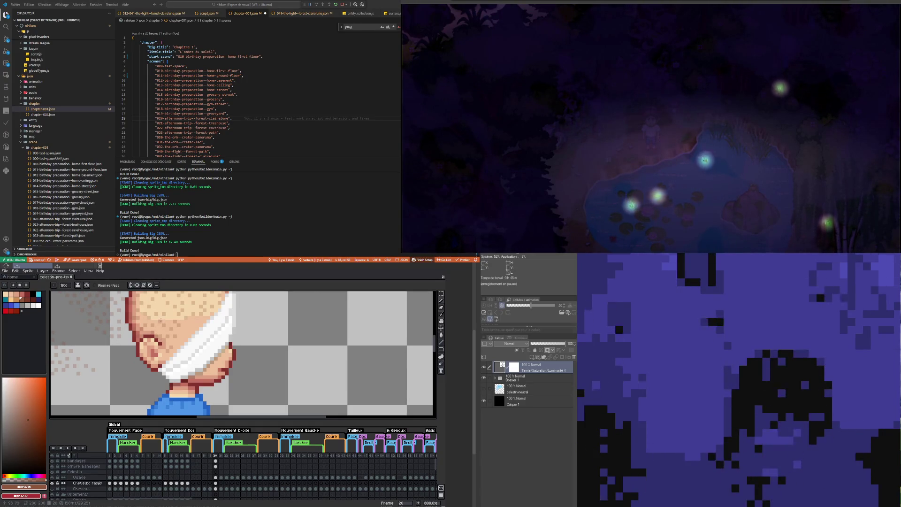
{"action": "scroll", "coordinate": [173, 339], "scroll_direction": "down", "scroll_amount": 3}
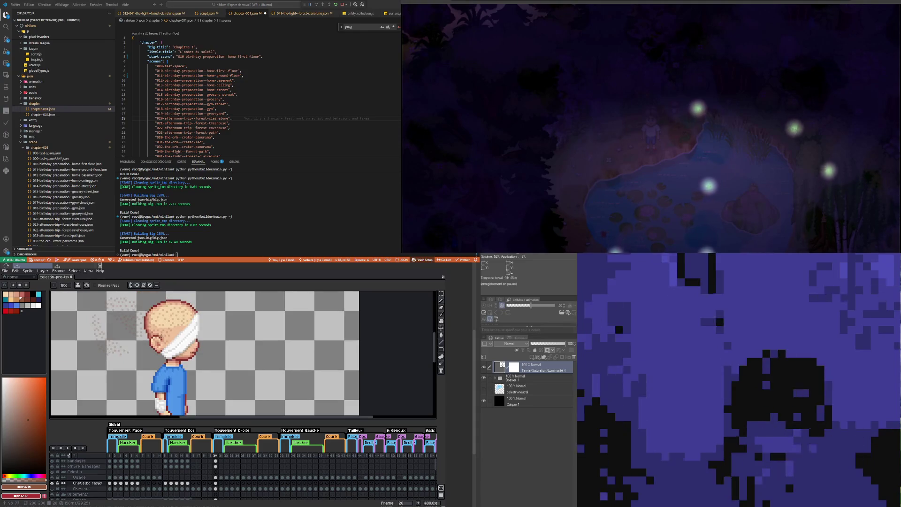
{"action": "scroll", "coordinate": [162, 321], "scroll_direction": "up", "scroll_amount": 3}
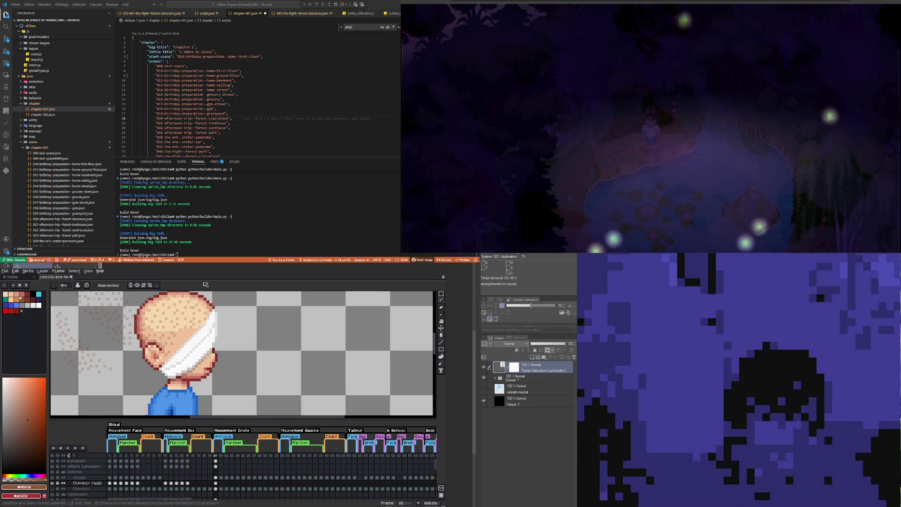
{"action": "scroll", "coordinate": [183, 303], "scroll_direction": "up", "scroll_amount": 2}
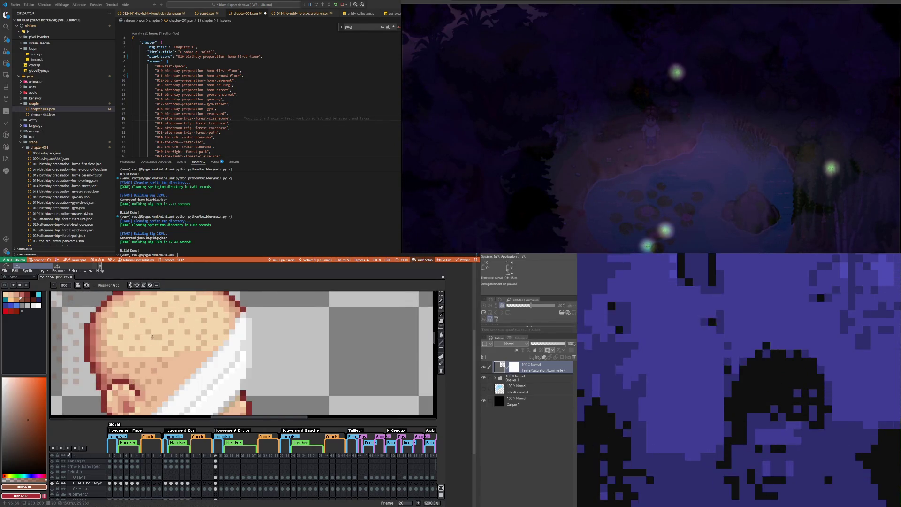
{"action": "scroll", "coordinate": [158, 328], "scroll_direction": "down", "scroll_amount": 3}
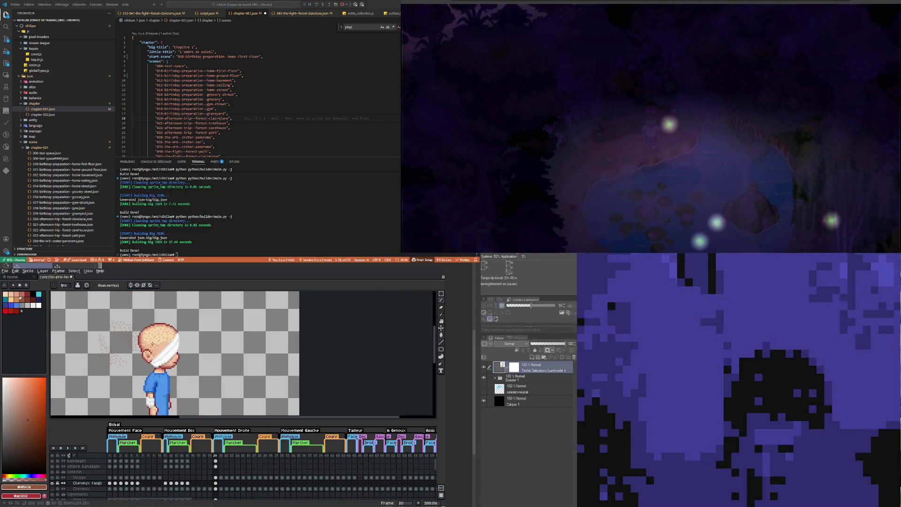
{"action": "scroll", "coordinate": [176, 324], "scroll_direction": "up", "scroll_amount": 4}
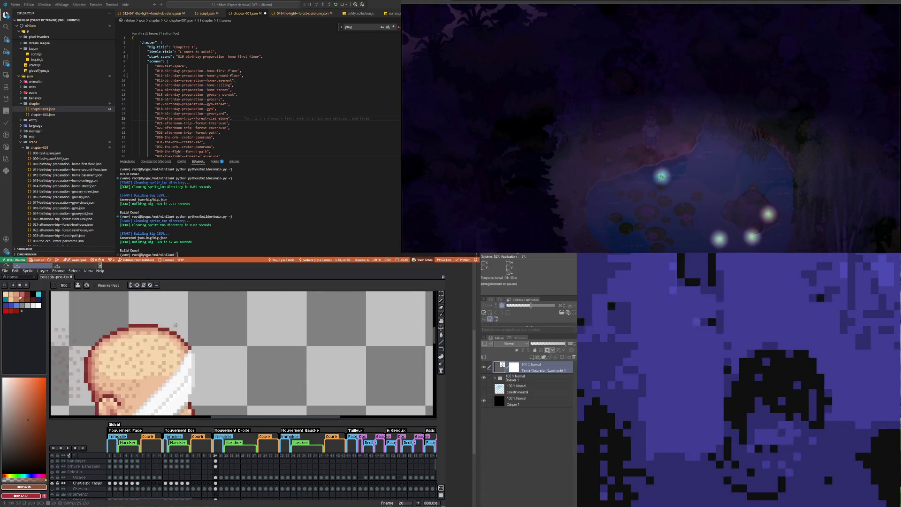
{"action": "key", "text": "b"}
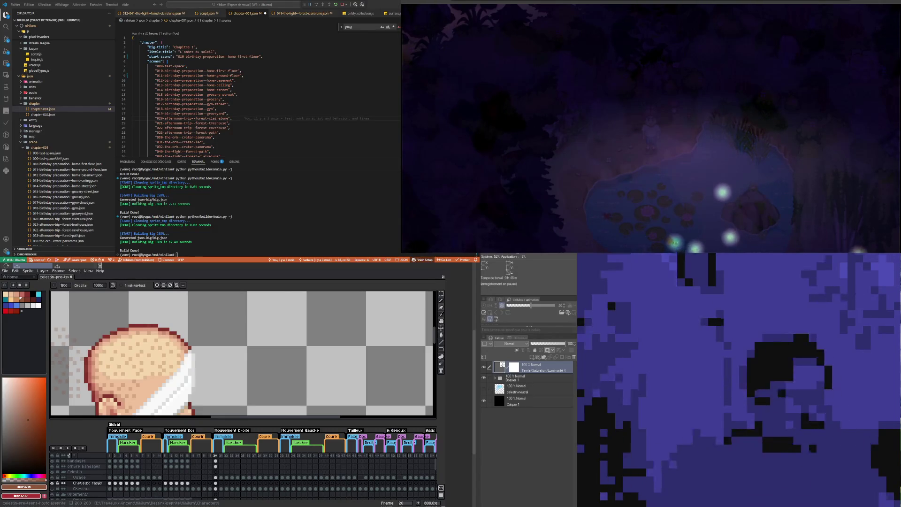
Step: Select and clear the stray speckles left of the head with a rectangular marquee
{"action": "scroll", "coordinate": [115, 374], "scroll_direction": "down", "scroll_amount": 4}
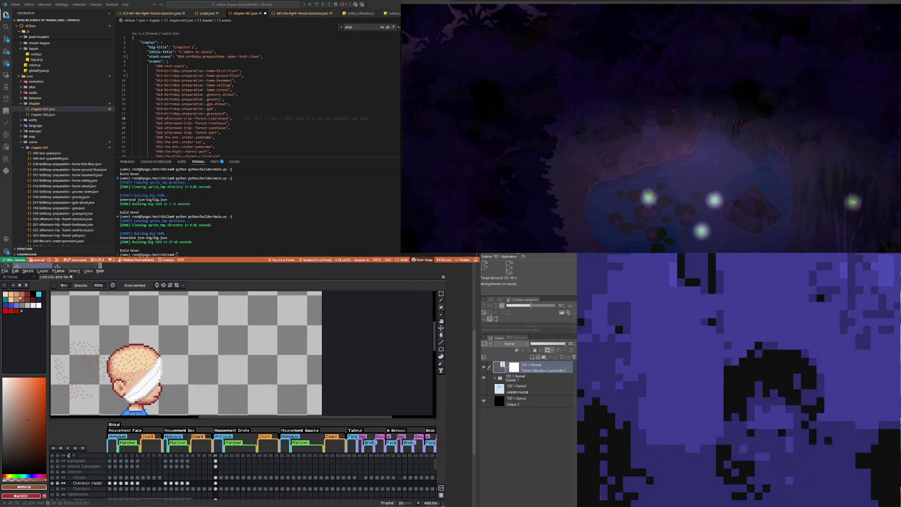
{"action": "scroll", "coordinate": [114, 373], "scroll_direction": "up", "scroll_amount": 2}
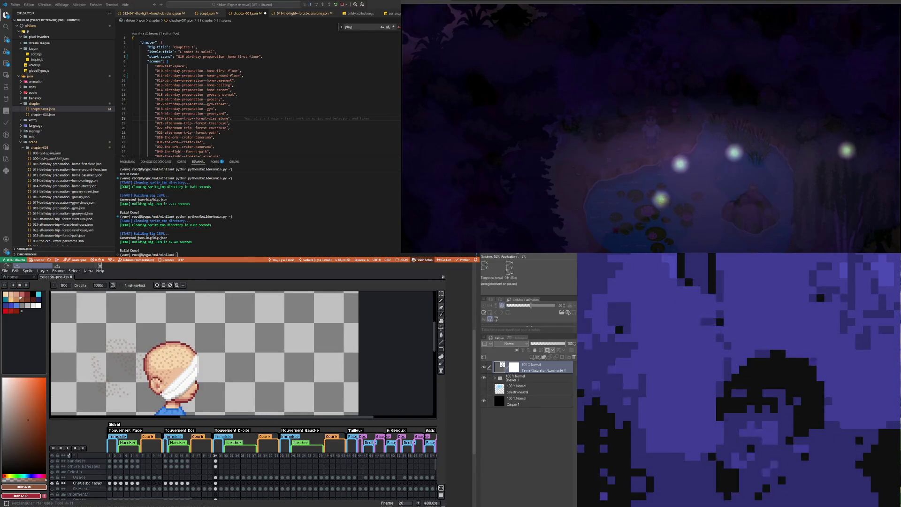
{"action": "left_click", "coordinate": [441, 294]}
{"action": "mouse_move", "coordinate": [69, 331]}
{"action": "left_mouse_down"}
{"action": "mouse_move", "coordinate": [128, 402]}
{"action": "mouse_move", "coordinate": [144, 403]}
{"action": "left_mouse_up"}
{"action": "left_click", "coordinate": [140, 356]}
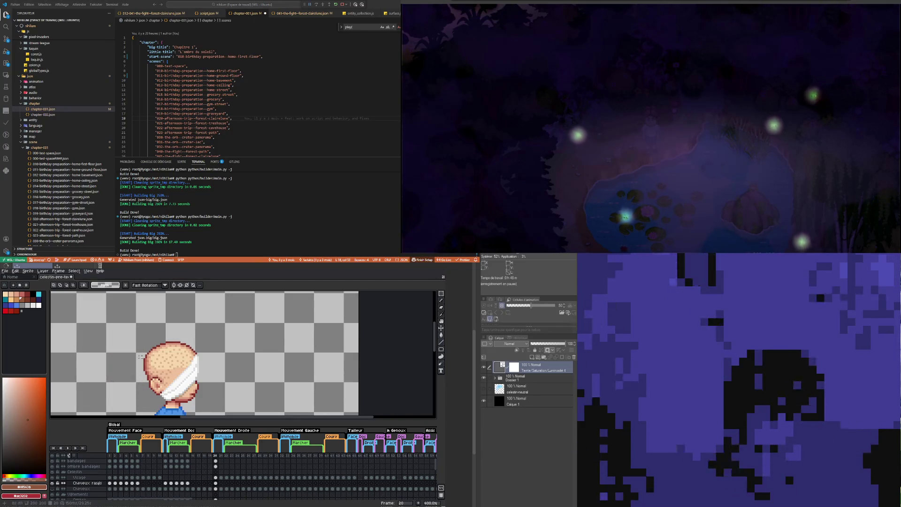
Step: Zoom around to review the cleaned-up side-view character on frame 20
{"action": "scroll", "coordinate": [141, 361], "scroll_direction": "down", "scroll_amount": 5}
{"action": "scroll", "coordinate": [145, 366], "scroll_direction": "up", "scroll_amount": 1}
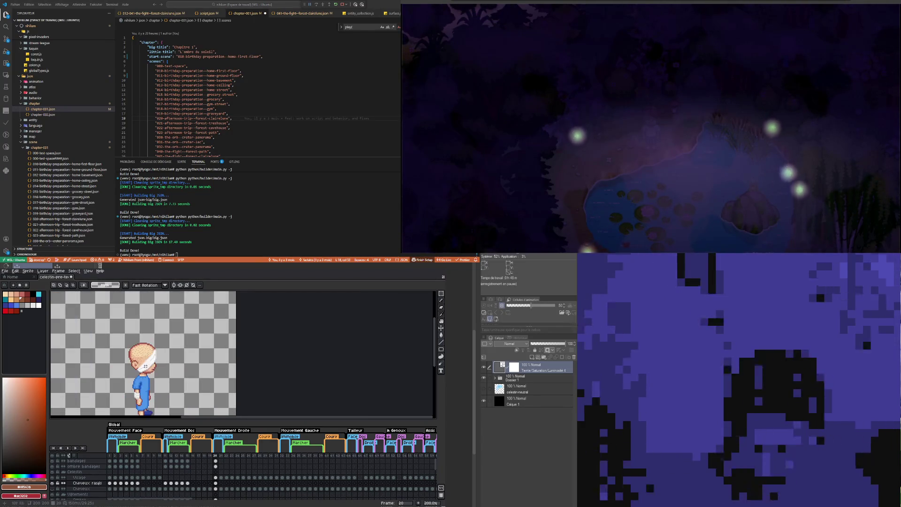
{"action": "scroll", "coordinate": [169, 361], "scroll_direction": "up", "scroll_amount": 3}
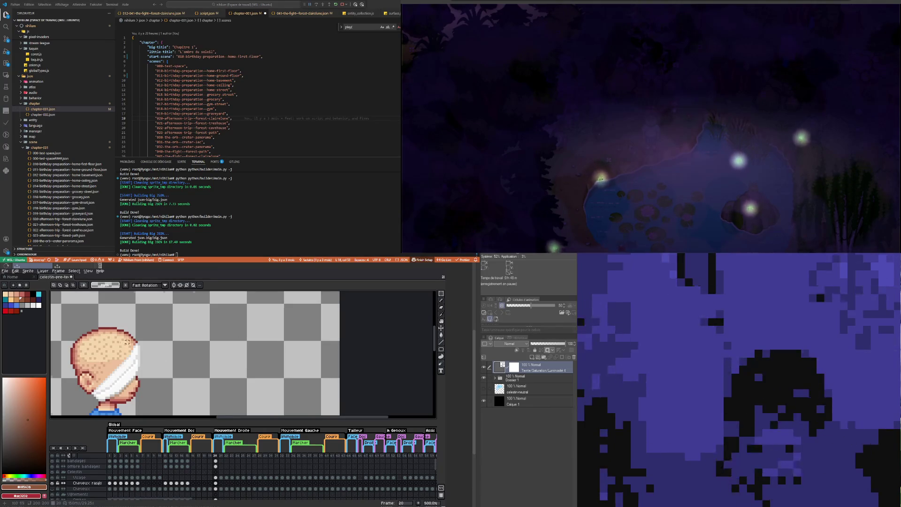
{"action": "scroll", "coordinate": [127, 342], "scroll_direction": "down", "scroll_amount": 3}
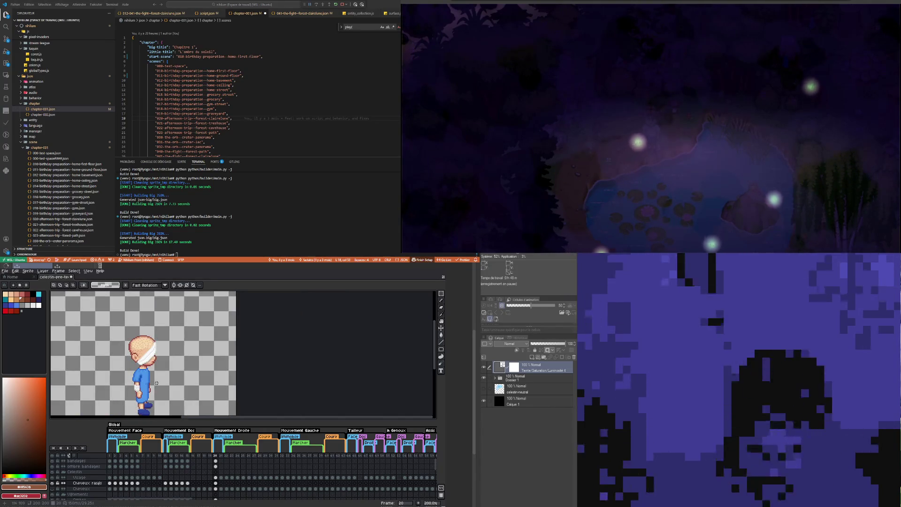
{"action": "scroll", "coordinate": [154, 350], "scroll_direction": "up", "scroll_amount": 3}
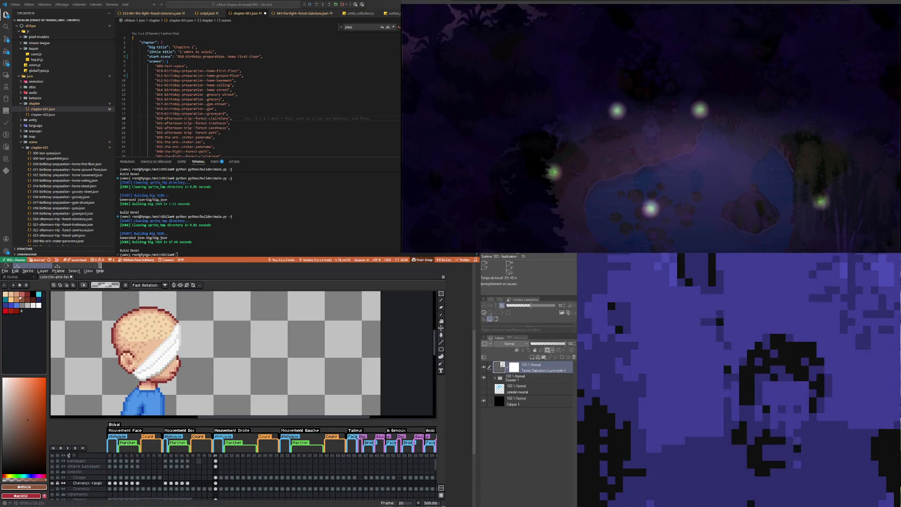
{"action": "scroll", "coordinate": [154, 394], "scroll_direction": "down", "scroll_amount": 5}
{"action": "scroll", "coordinate": [154, 394], "scroll_direction": "up", "scroll_amount": 4}
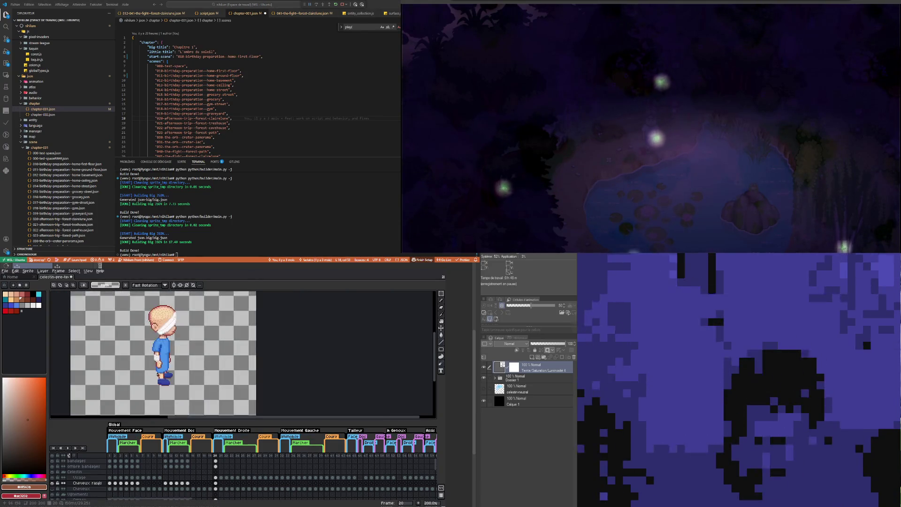
{"action": "scroll", "coordinate": [172, 311], "scroll_direction": "up", "scroll_amount": 1}
{"action": "scroll", "coordinate": [173, 338], "scroll_direction": "down", "scroll_amount": 1}
{"action": "scroll", "coordinate": [173, 362], "scroll_direction": "up", "scroll_amount": 1}
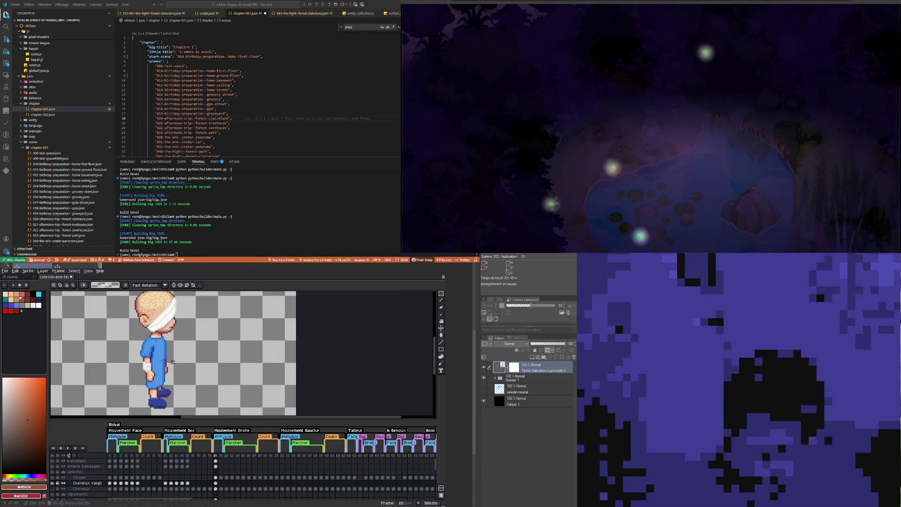
{"action": "scroll", "coordinate": [172, 363], "scroll_direction": "down", "scroll_amount": 1}
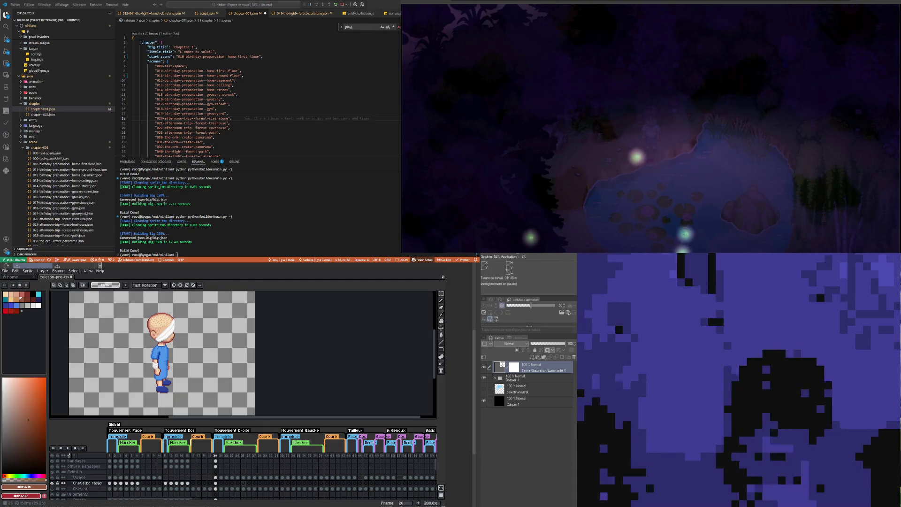
Step: Paste the frame 20 bandages cel into the empty bandages cel on frame 21
{"action": "left_click", "coordinate": [216, 461]}
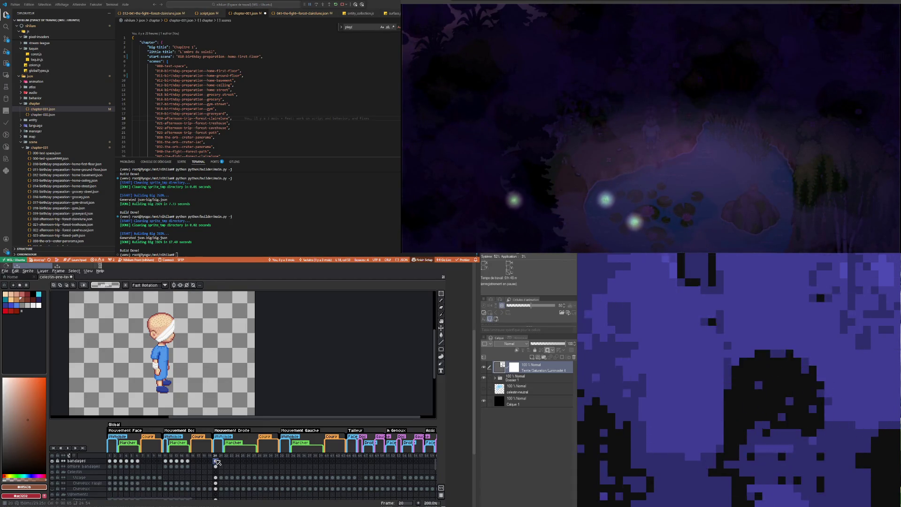
{"action": "left_click", "coordinate": [217, 467]}
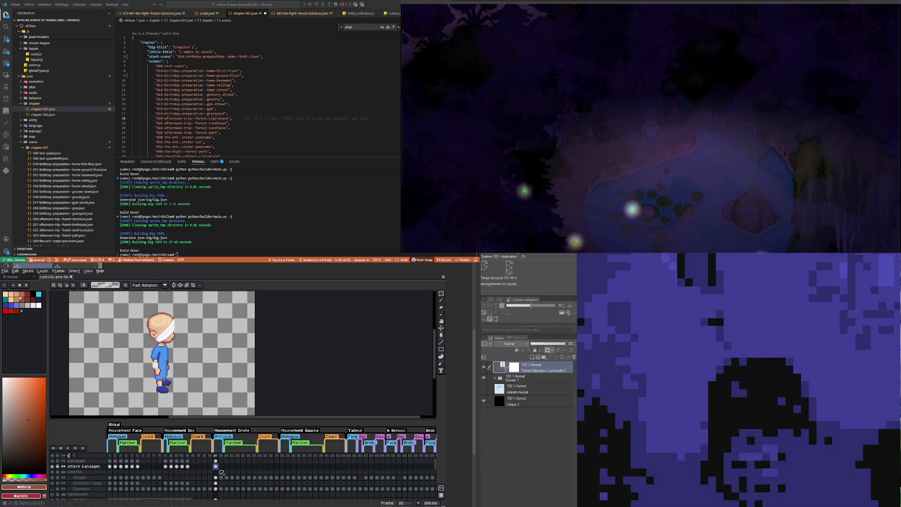
{"action": "left_click", "coordinate": [221, 483]}
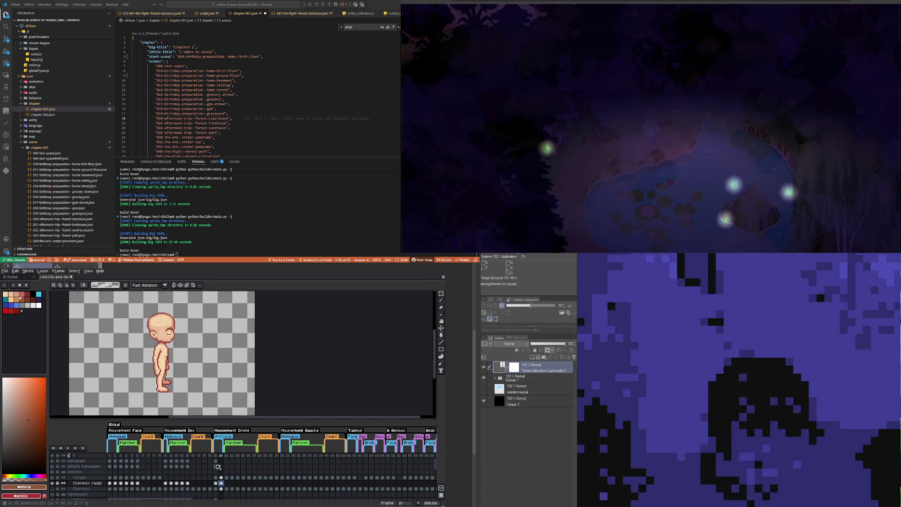
{"action": "left_click", "coordinate": [216, 461]}
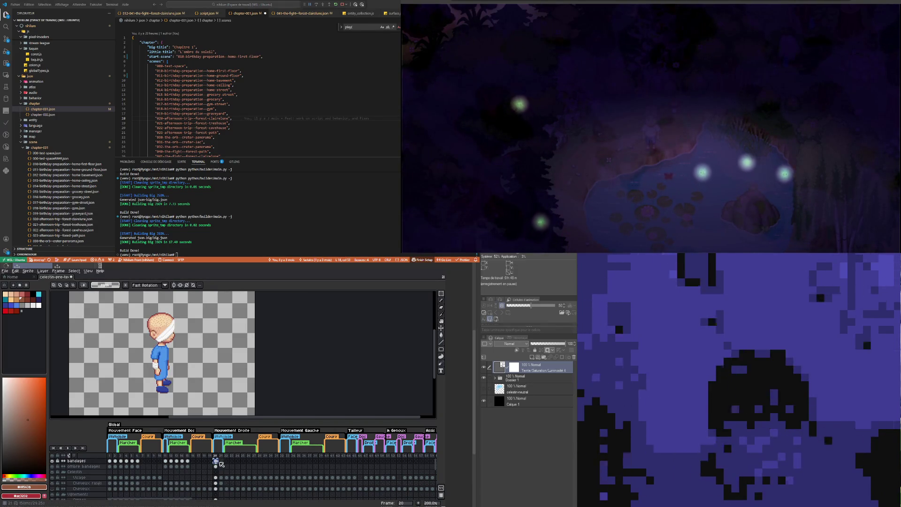
{"action": "left_click", "coordinate": [220, 462]}
{"action": "key", "text": "ctrl+v"}
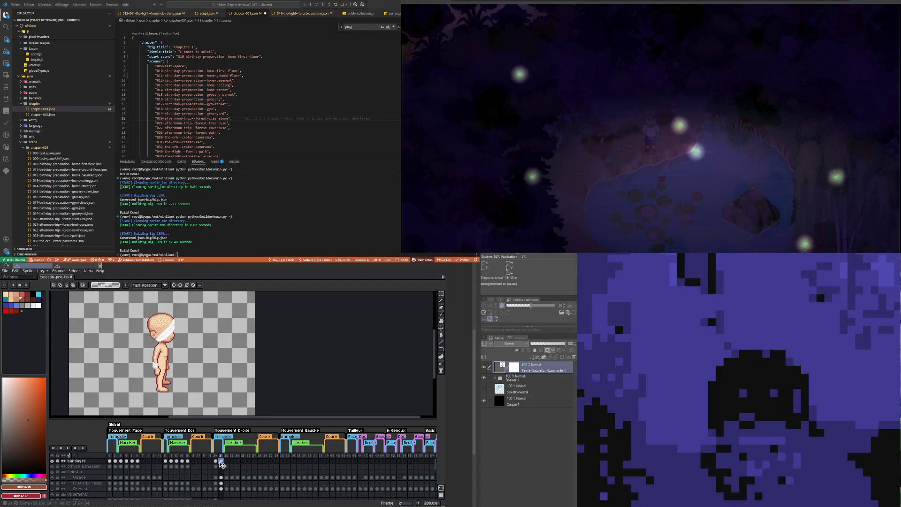
Step: Check the Ombre layer on frame 21, then copy the frame 20 blouse cel into frame 21
{"action": "left_click", "coordinate": [216, 466]}
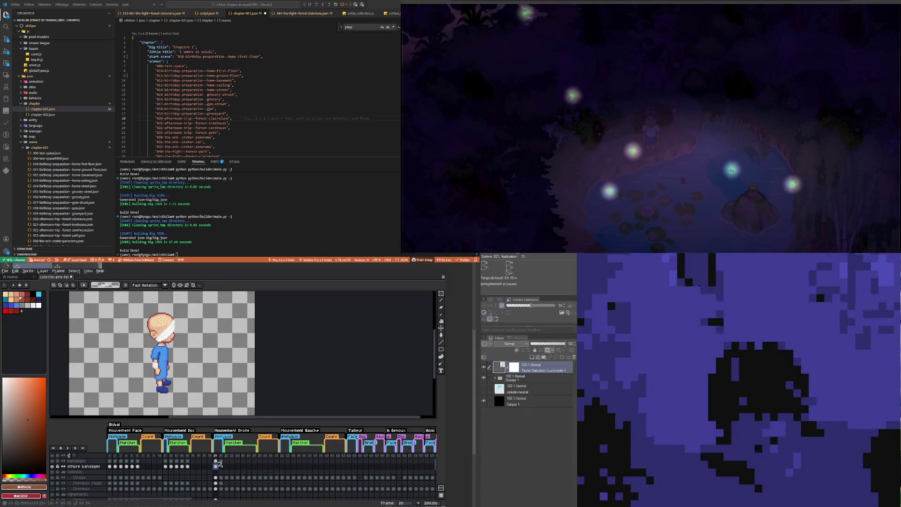
{"action": "left_click", "coordinate": [217, 462]}
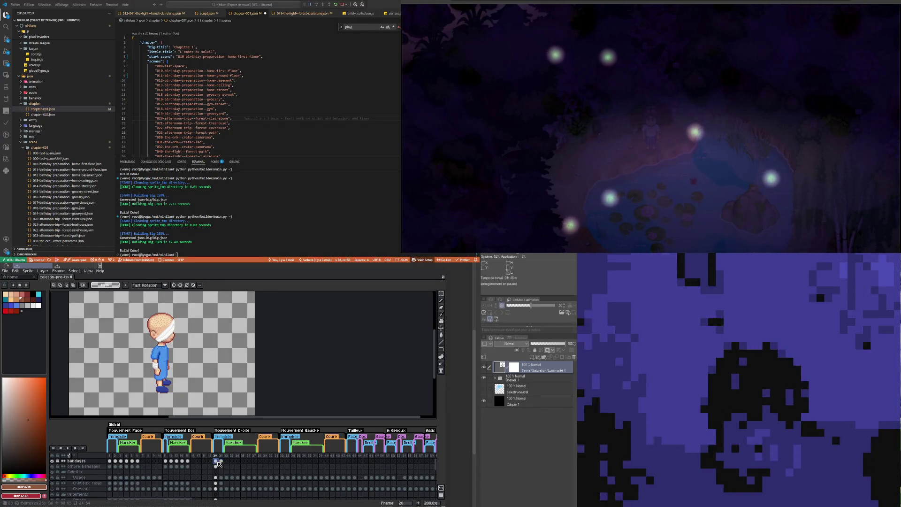
{"action": "left_click", "coordinate": [217, 466]}
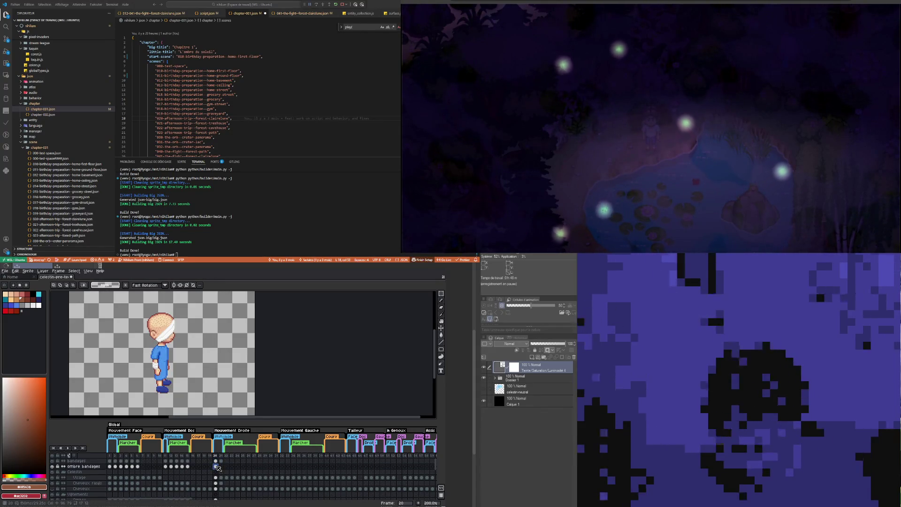
{"action": "left_click", "coordinate": [217, 499]}
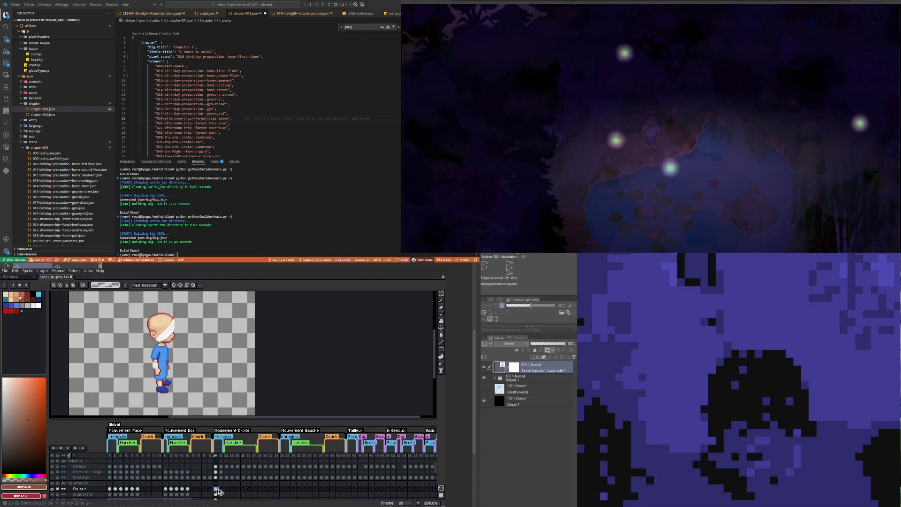
{"action": "left_click", "coordinate": [221, 489]}
{"action": "scroll", "coordinate": [222, 483], "scroll_direction": "down", "scroll_amount": 2}
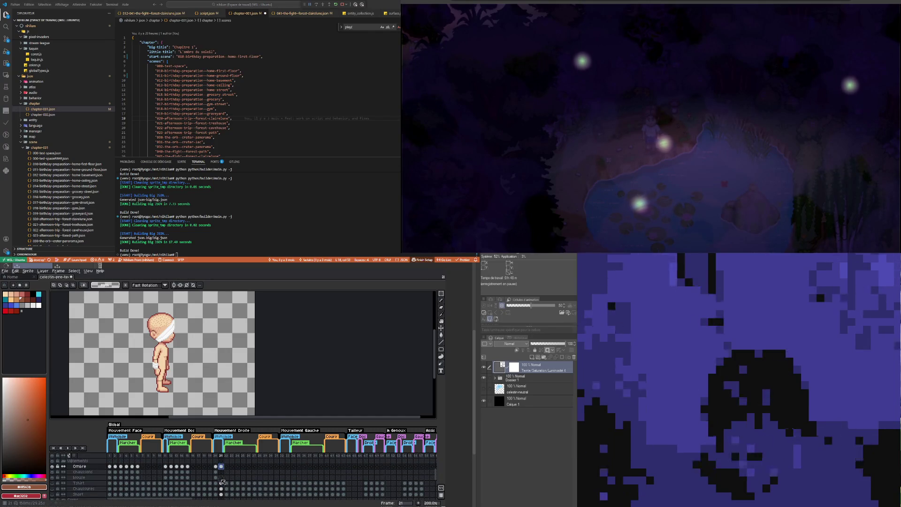
{"action": "key", "text": "Left"}
{"action": "left_click", "coordinate": [216, 472]}
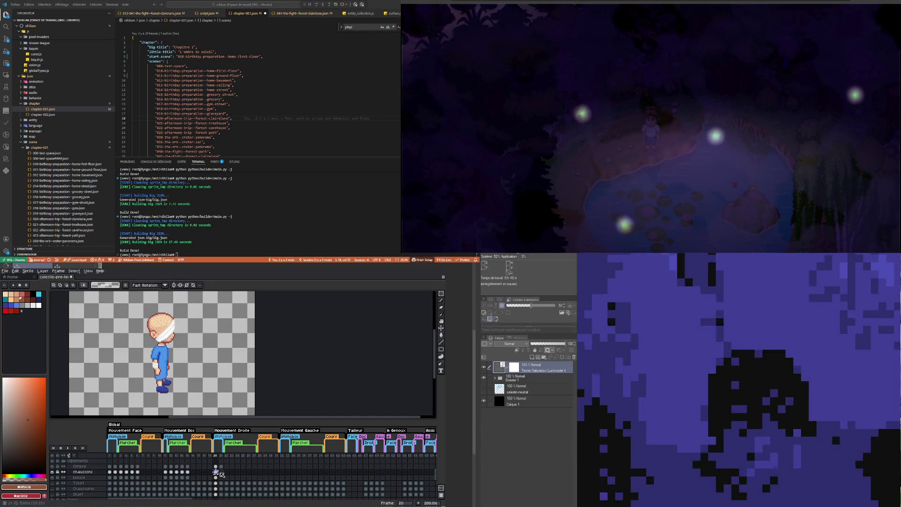
{"action": "left_click", "coordinate": [216, 477]}
{"action": "key", "text": "ctrl+c"}
{"action": "key", "text": "Right"}
{"action": "key", "text": "ctrl+v"}
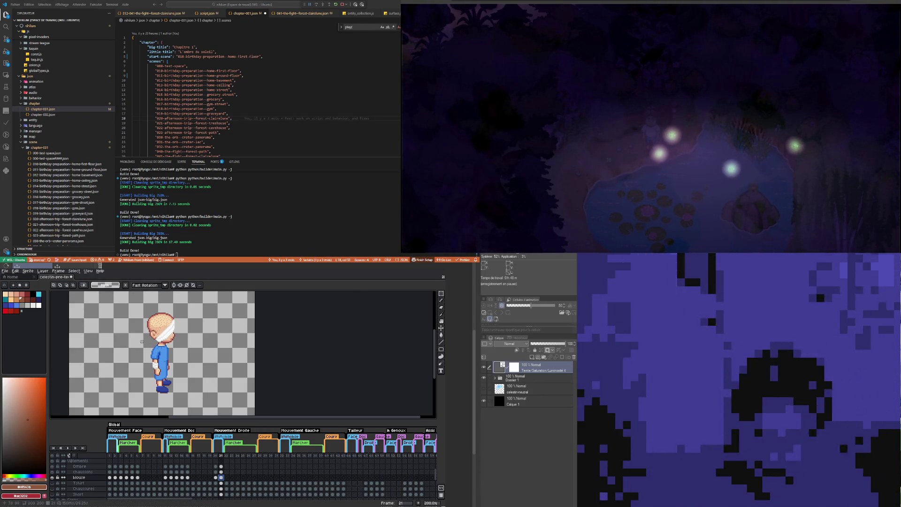
Step: Select the Visage layer at frame 20 and sample the head's light skin colour
{"action": "scroll", "coordinate": [150, 329], "scroll_direction": "up", "scroll_amount": 5}
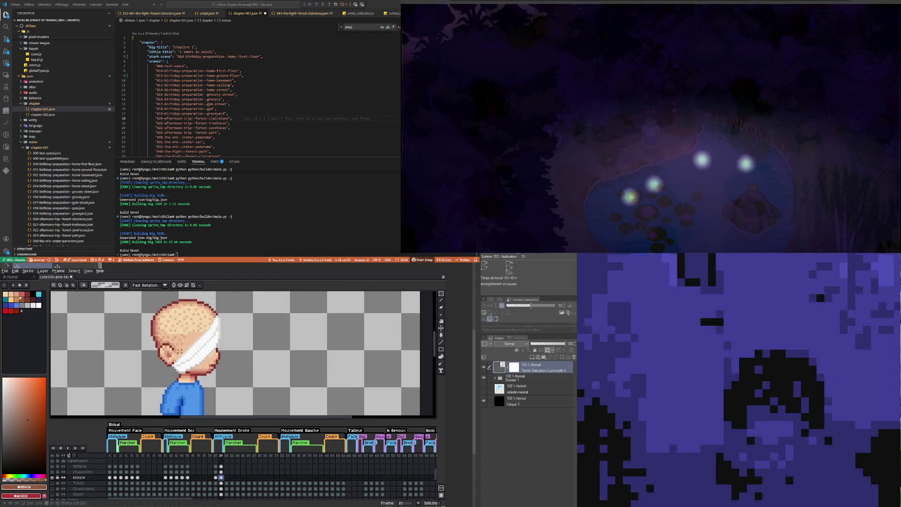
{"action": "left_click", "coordinate": [79, 478]}
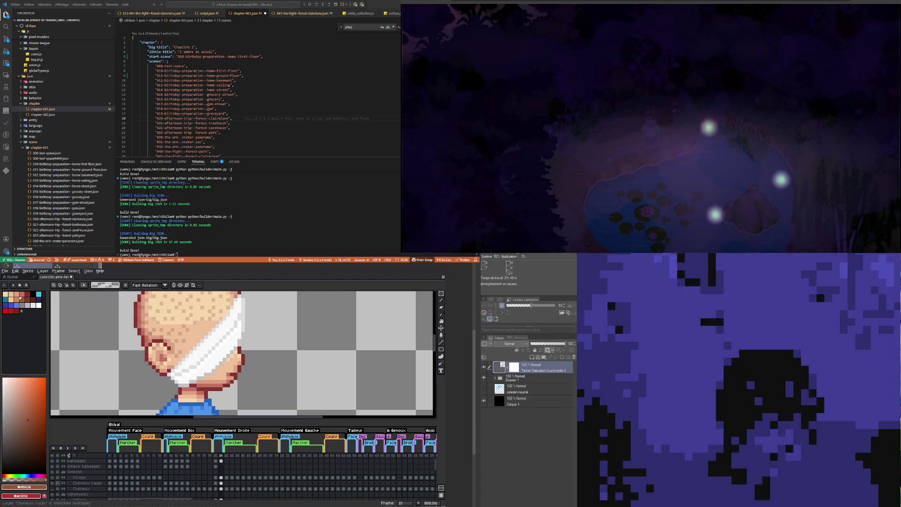
{"action": "scroll", "coordinate": [116, 393], "scroll_direction": "down", "scroll_amount": 5}
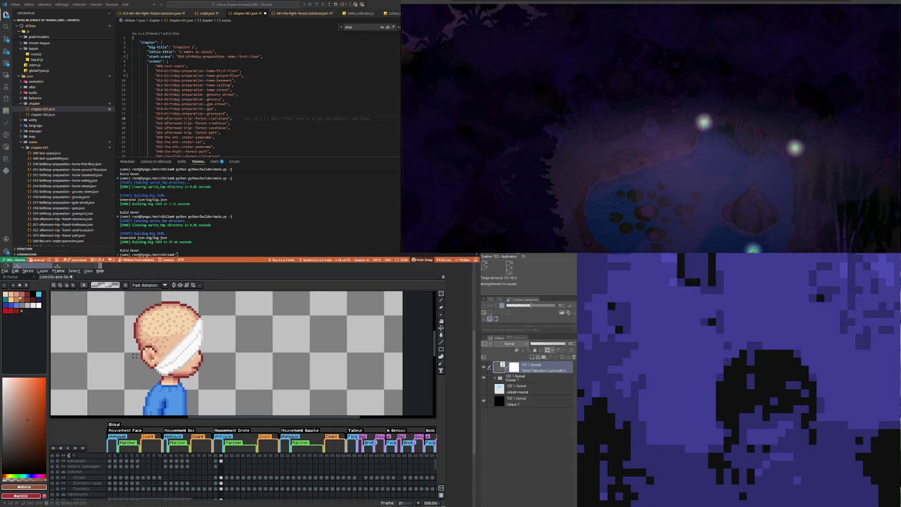
{"action": "scroll", "coordinate": [152, 364], "scroll_direction": "up", "scroll_amount": 1}
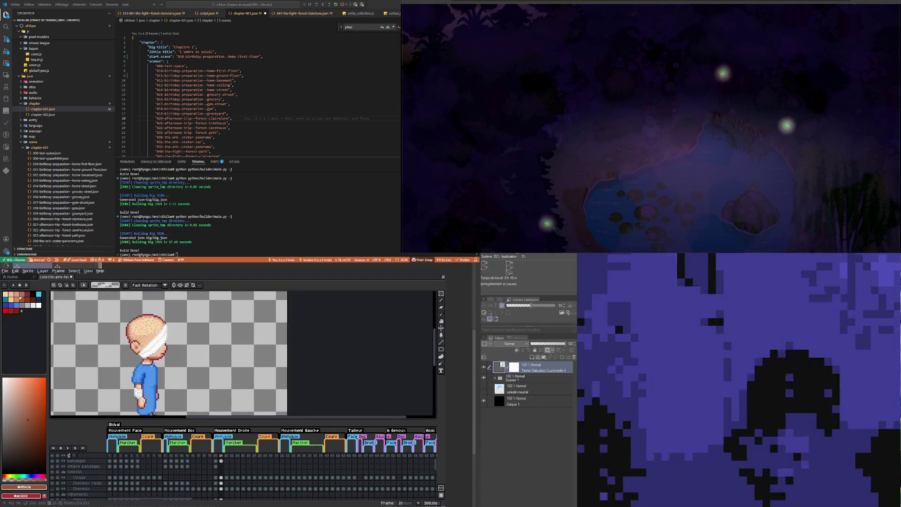
{"action": "scroll", "coordinate": [152, 365], "scroll_direction": "up", "scroll_amount": 6}
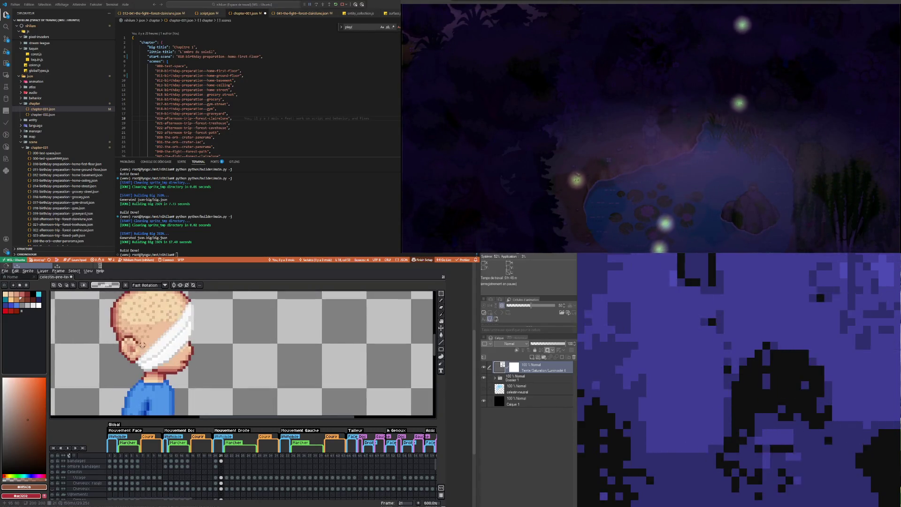
{"action": "left_click", "coordinate": [215, 477]}
{"action": "key", "text": "i"}
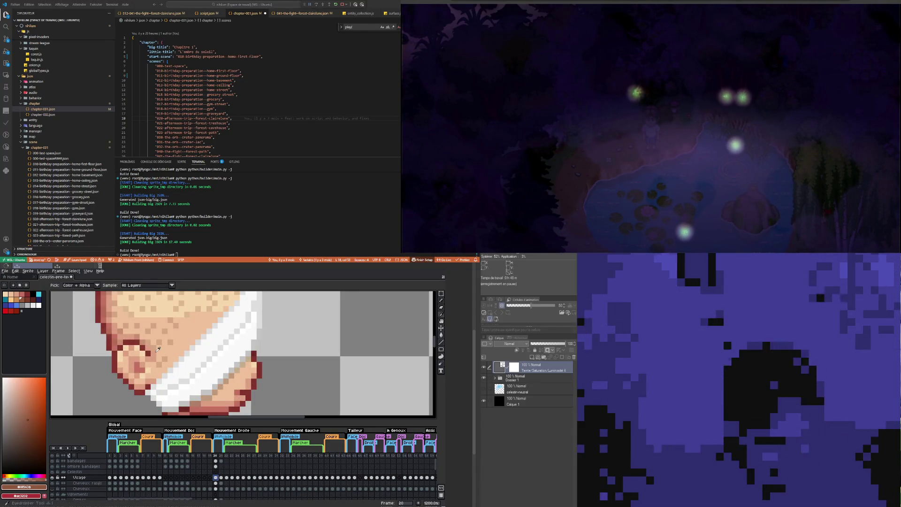
{"action": "left_click", "coordinate": [129, 346]}
{"action": "key", "text": "b"}
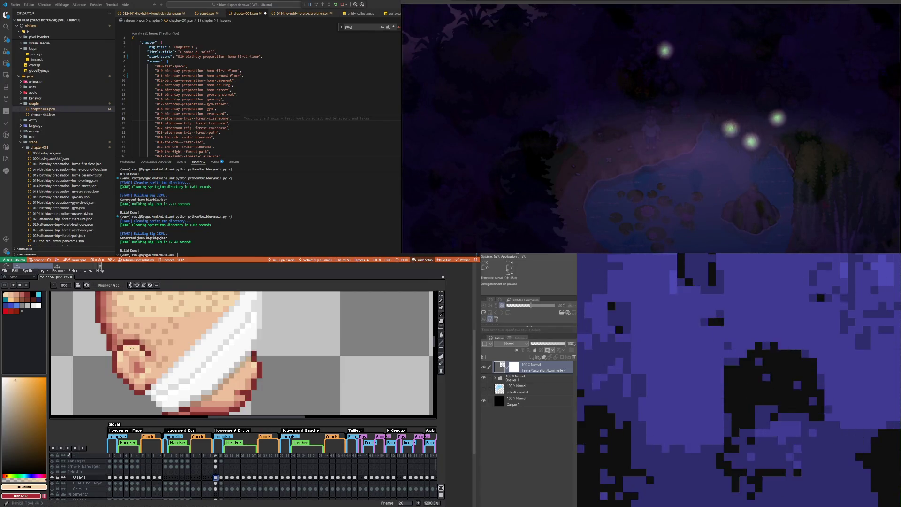
Step: Sample the darker skin tone on frame 21, then return to the frame 20 ombre bandages cel
{"action": "left_click", "coordinate": [222, 478]}
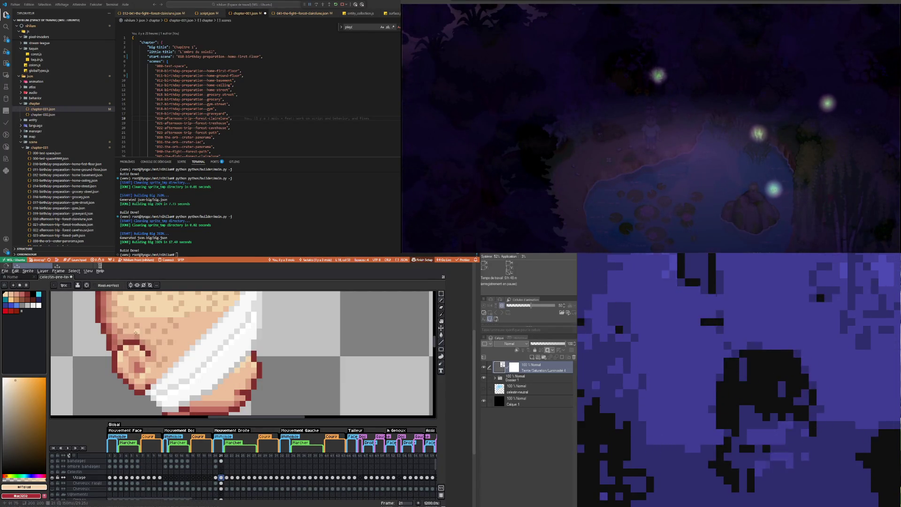
{"action": "key", "text": "i"}
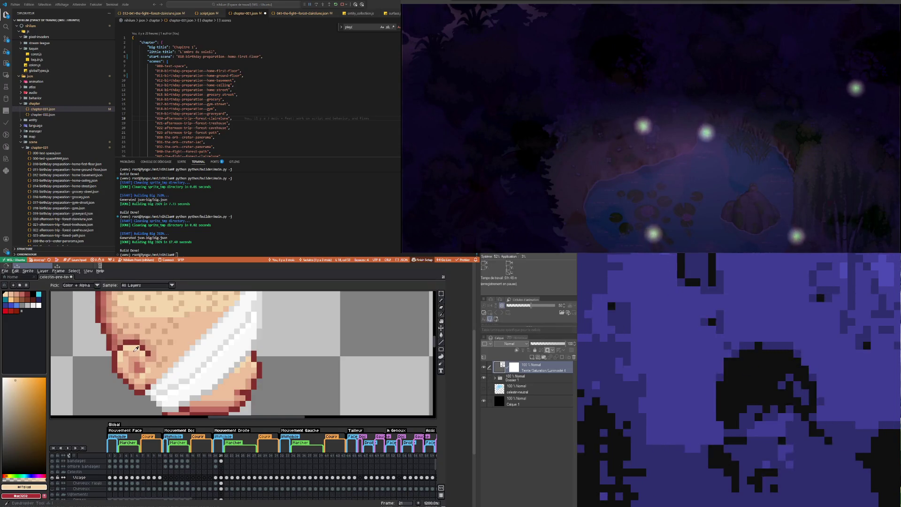
{"action": "left_click", "coordinate": [134, 350]}
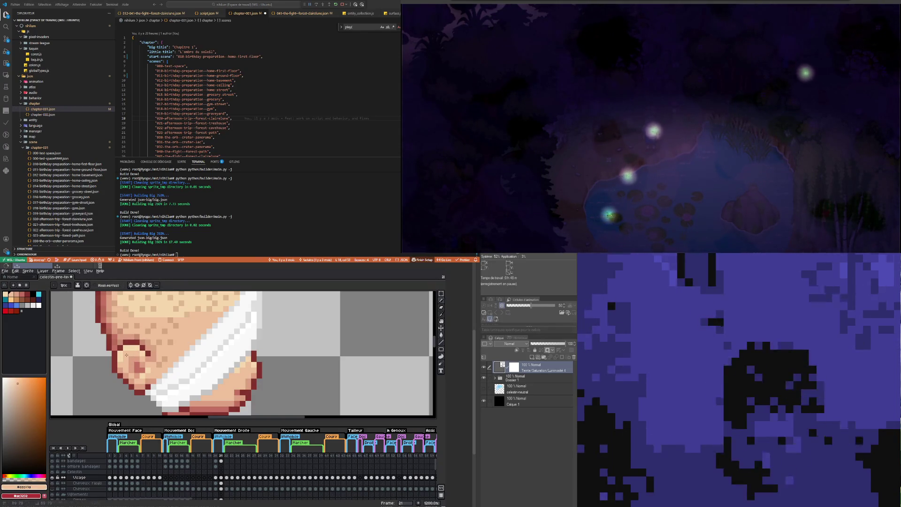
{"action": "left_click", "coordinate": [216, 477]}
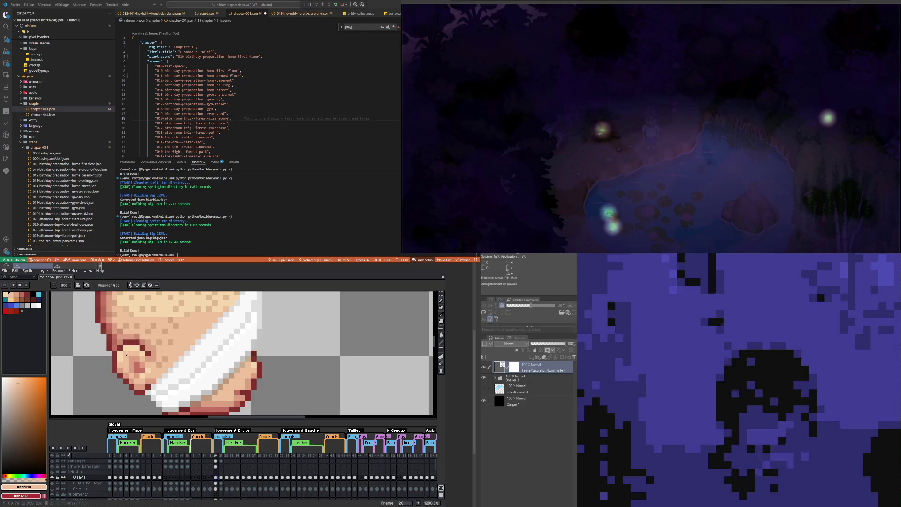
{"action": "scroll", "coordinate": [126, 354], "scroll_direction": "down", "scroll_amount": 5}
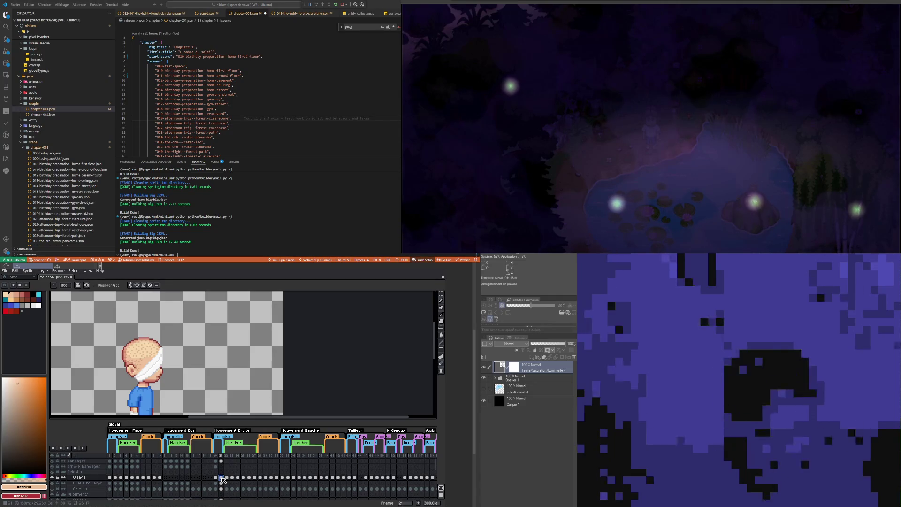
{"action": "left_click", "coordinate": [217, 466]}
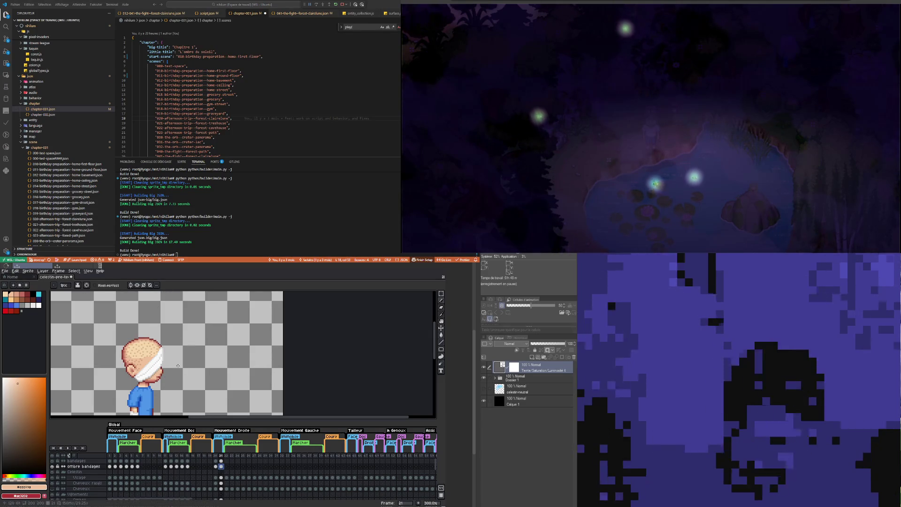
Step: Zoom until the whole bandaged, blue-clothed character fits in view
{"action": "scroll", "coordinate": [177, 365], "scroll_direction": "down", "scroll_amount": 2}
{"action": "scroll", "coordinate": [149, 370], "scroll_direction": "up", "scroll_amount": 4}
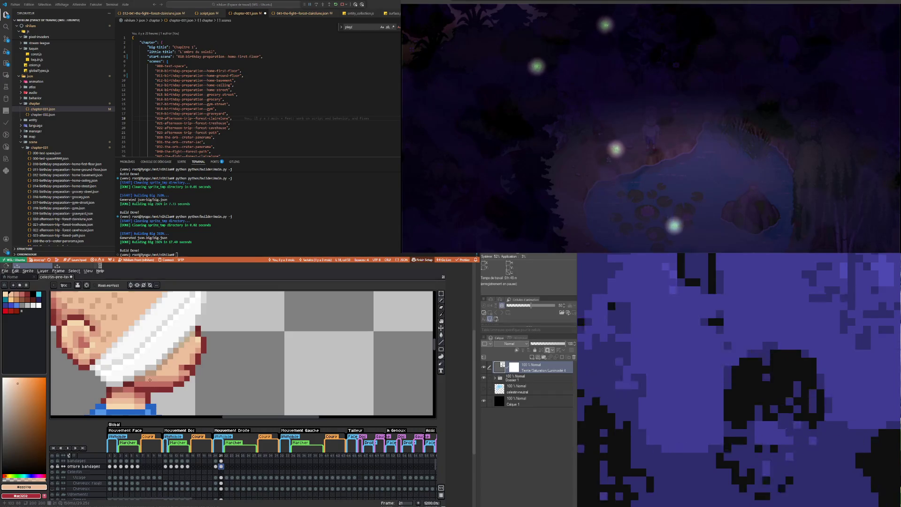
{"action": "scroll", "coordinate": [148, 370], "scroll_direction": "down", "scroll_amount": 2}
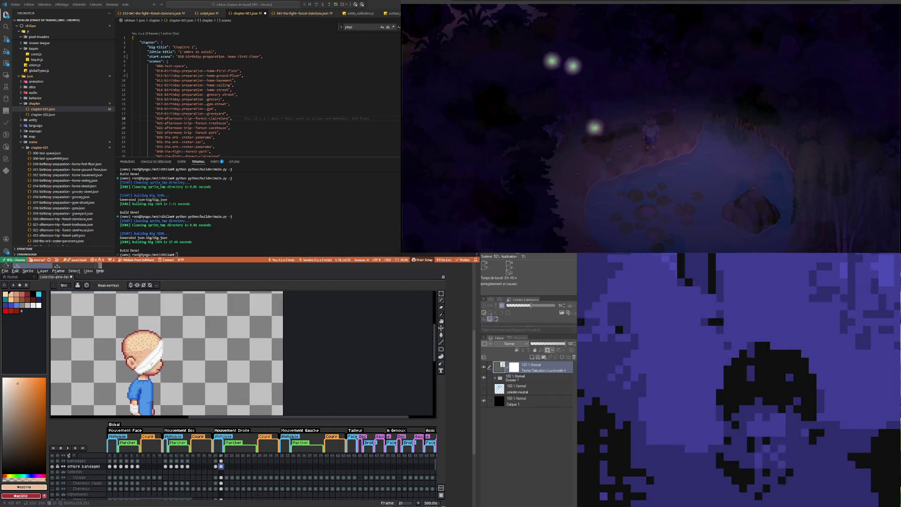
{"action": "scroll", "coordinate": [148, 370], "scroll_direction": "down", "scroll_amount": 2}
{"action": "scroll", "coordinate": [148, 369], "scroll_direction": "up", "scroll_amount": 2}
{"action": "scroll", "coordinate": [165, 381], "scroll_direction": "up", "scroll_amount": 1}
{"action": "scroll", "coordinate": [167, 379], "scroll_direction": "down", "scroll_amount": 1}
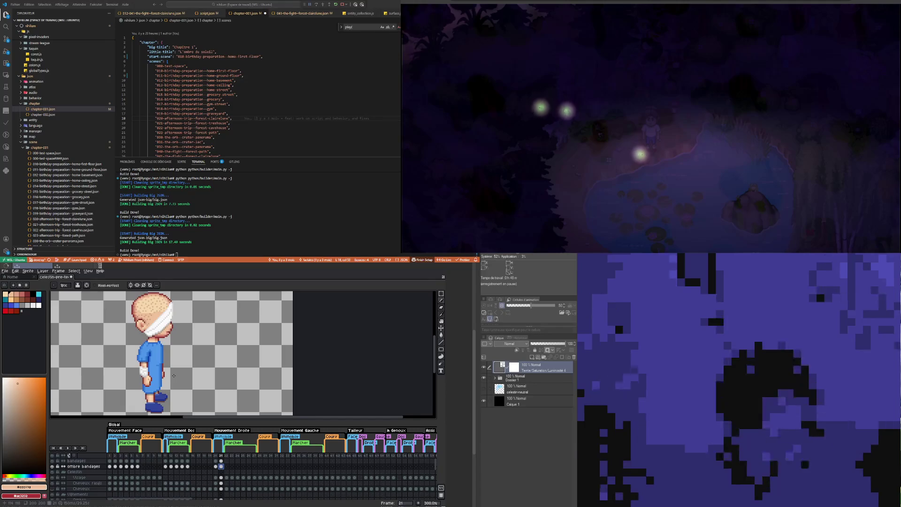
{"action": "scroll", "coordinate": [173, 376], "scroll_direction": "down", "scroll_amount": 1}
{"action": "scroll", "coordinate": [173, 376], "scroll_direction": "up", "scroll_amount": 1}
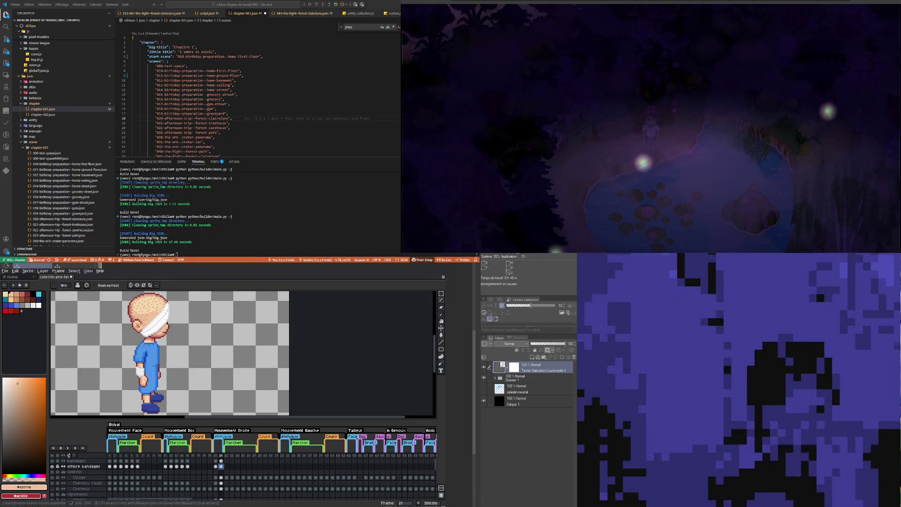
Step: Return to the frame 20 cel and scroll the layer list down a row
{"action": "left_click", "coordinate": [216, 466]}
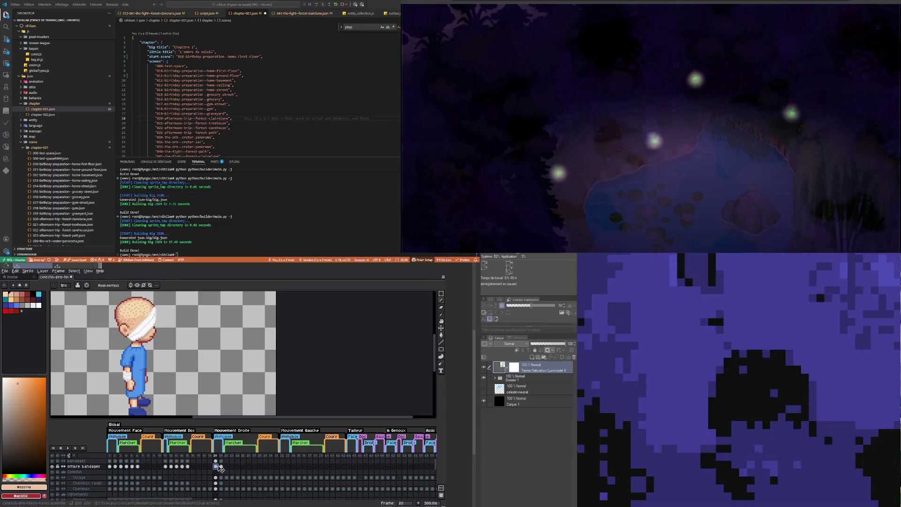
{"action": "scroll", "coordinate": [220, 467], "scroll_direction": "down", "scroll_amount": 1}
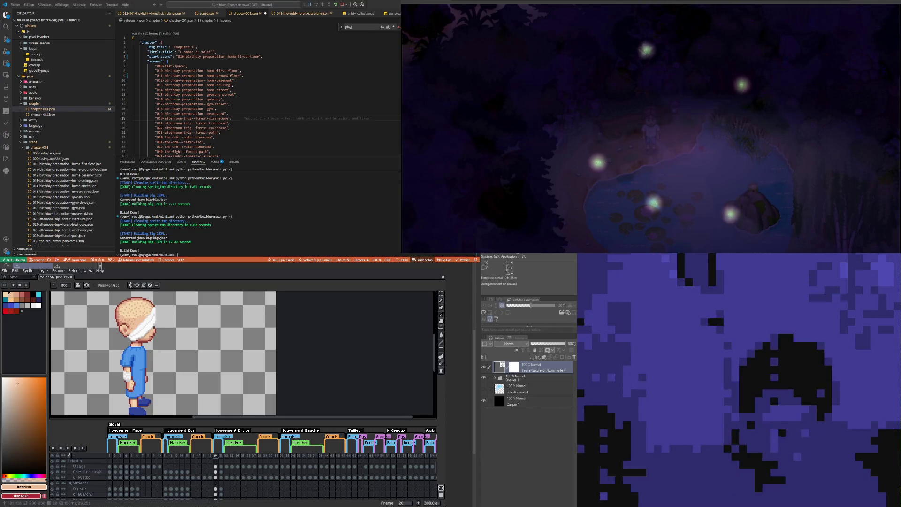
{"action": "scroll", "coordinate": [169, 328], "scroll_direction": "down", "scroll_amount": 1}
Step: Compare frame 22's Visage cel with its neighbour and sample the darker skin colour
{"action": "scroll", "coordinate": [169, 328], "scroll_direction": "up", "scroll_amount": 1}
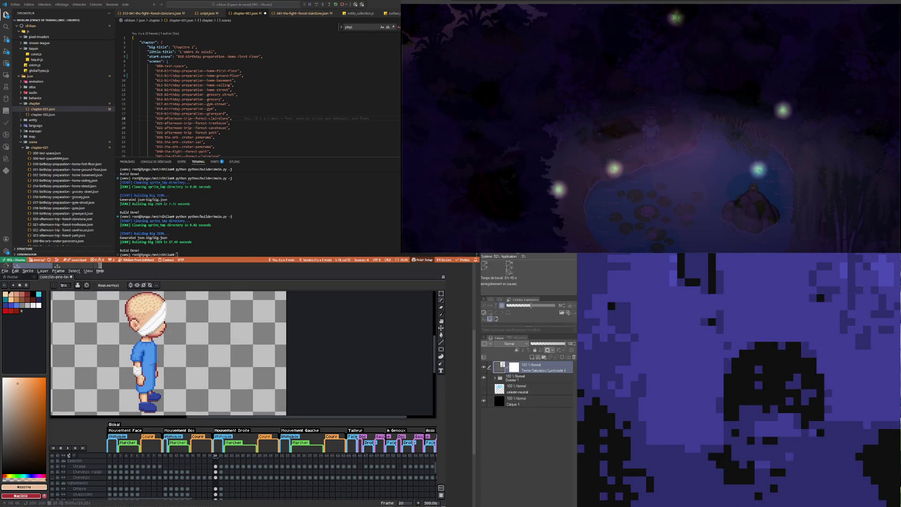
{"action": "left_click", "coordinate": [227, 467]}
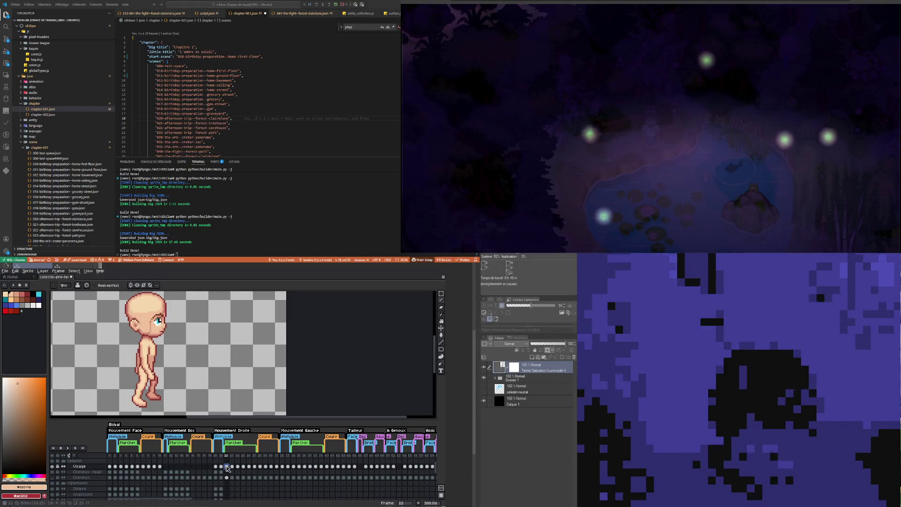
{"action": "left_click", "coordinate": [223, 467]}
{"action": "left_click", "coordinate": [228, 467]}
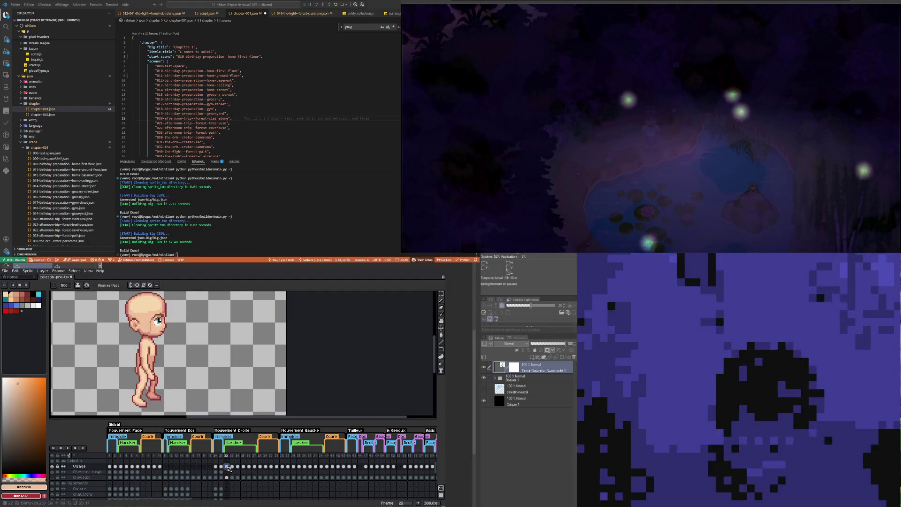
{"action": "scroll", "coordinate": [160, 301], "scroll_direction": "up", "scroll_amount": 3}
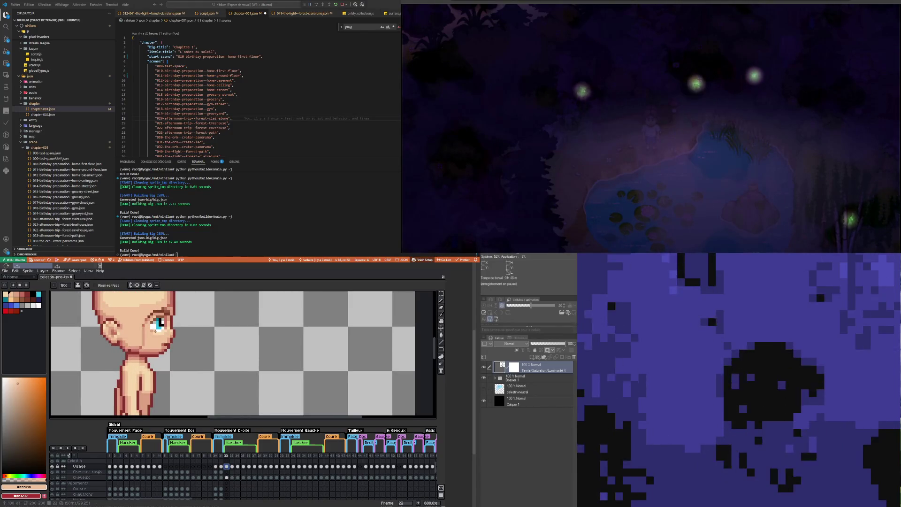
{"action": "left_click", "coordinate": [137, 347]}
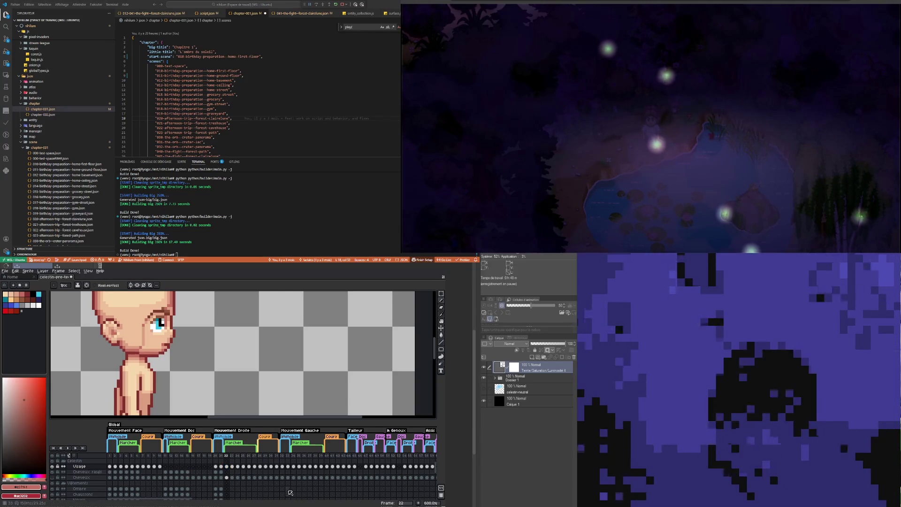
Step: Step forward through frames 23 to 27 and sample the light skin tone
{"action": "left_click", "coordinate": [233, 466]}
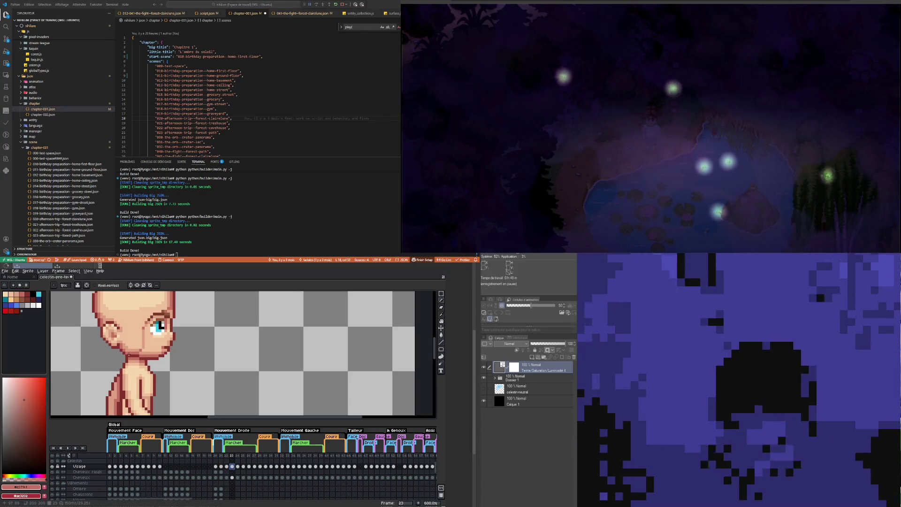
{"action": "left_click", "coordinate": [238, 467]}
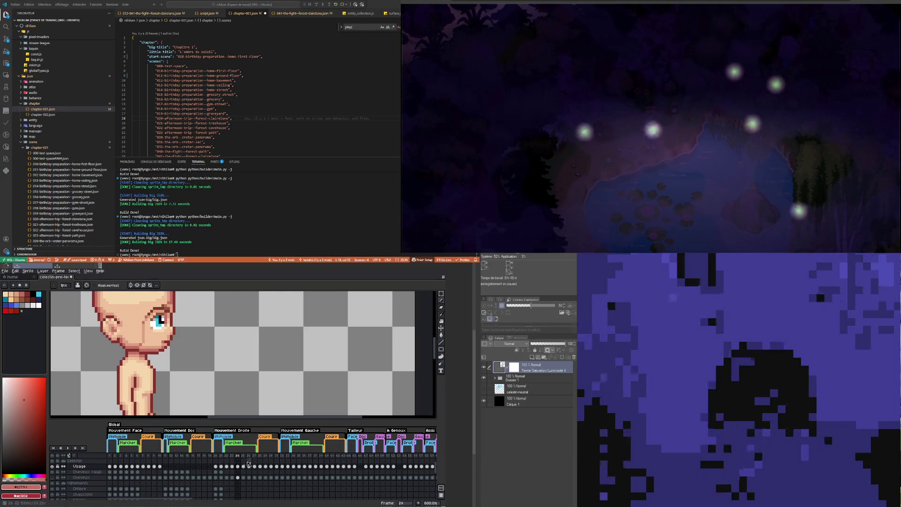
{"action": "left_click", "coordinate": [244, 467]}
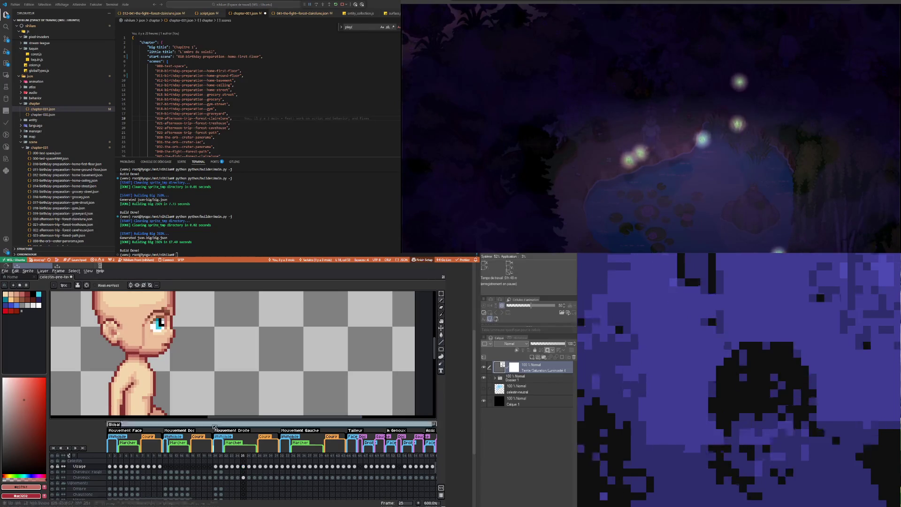
{"action": "key", "text": "Right"}
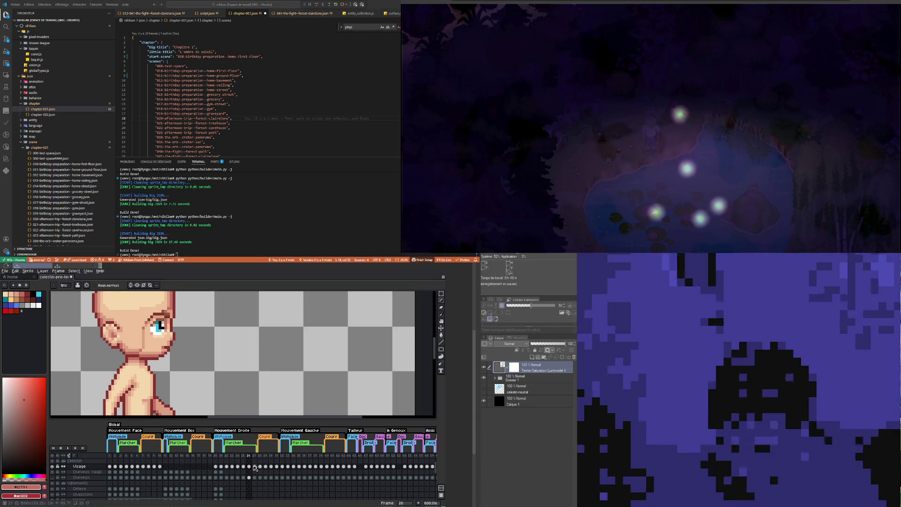
{"action": "left_click", "coordinate": [254, 466]}
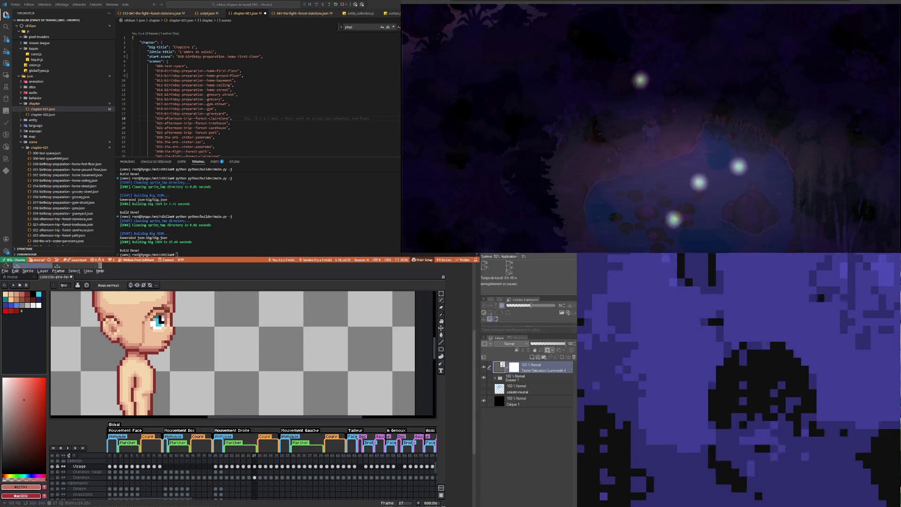
{"action": "left_click", "coordinate": [132, 330], "text": "alt"}
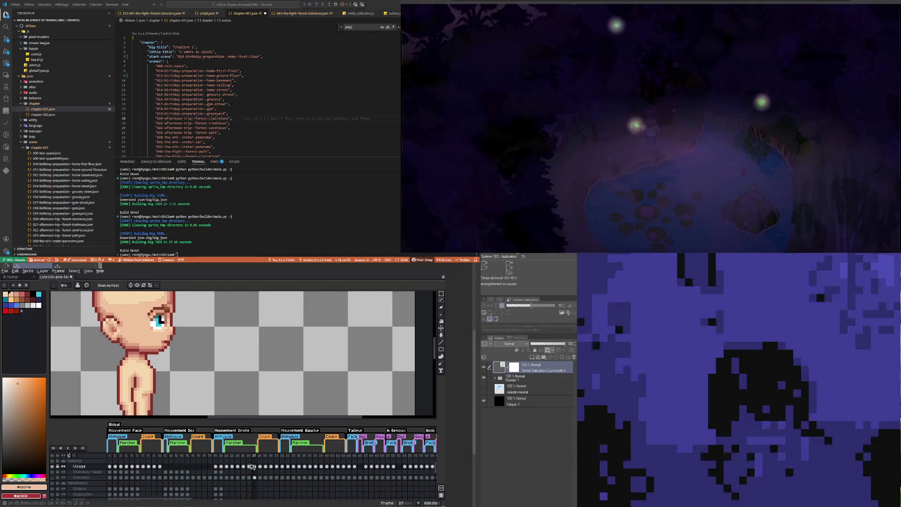
Step: Step back through frames 26, 25, 24 and 23 to frame 22
{"action": "left_click", "coordinate": [248, 466]}
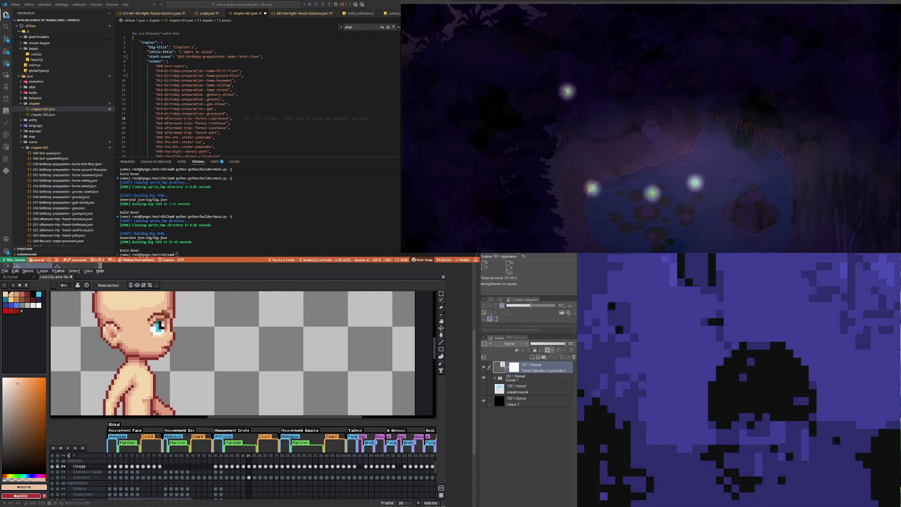
{"action": "left_click", "coordinate": [243, 466]}
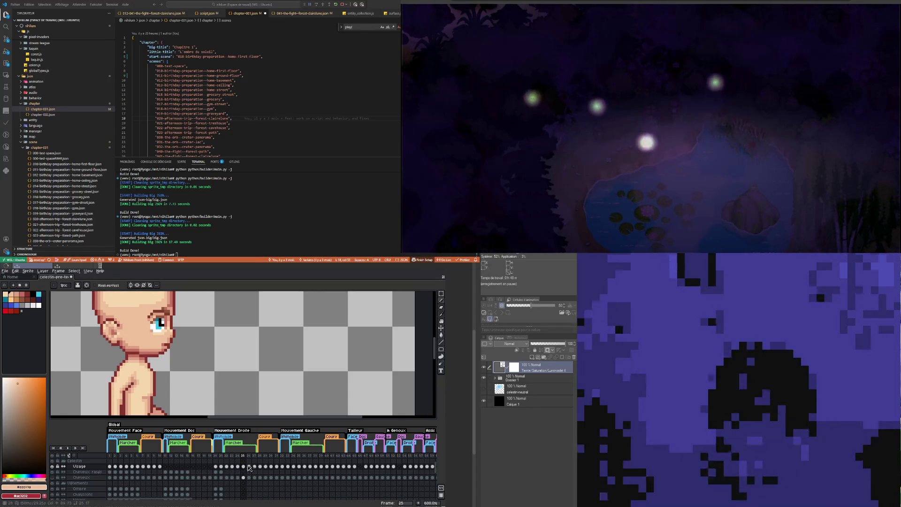
{"action": "left_click", "coordinate": [238, 466]}
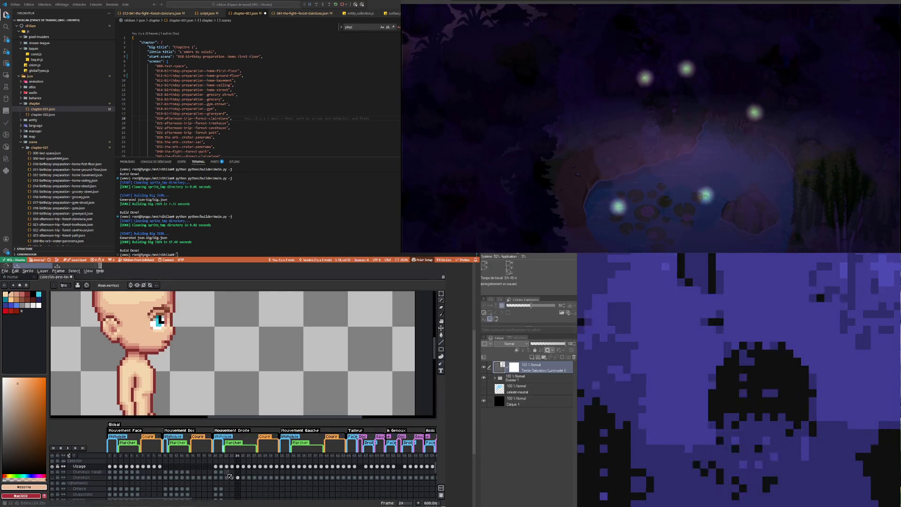
{"action": "left_click", "coordinate": [232, 466]}
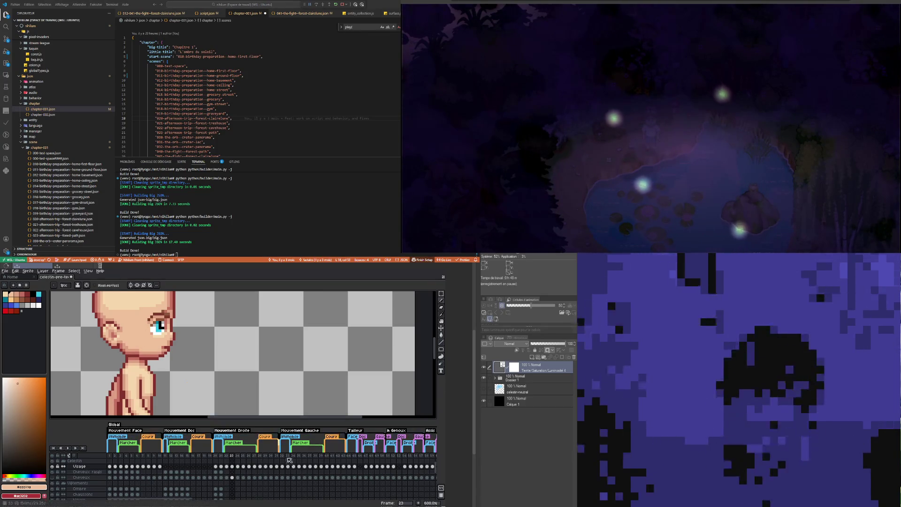
{"action": "left_click", "coordinate": [226, 466]}
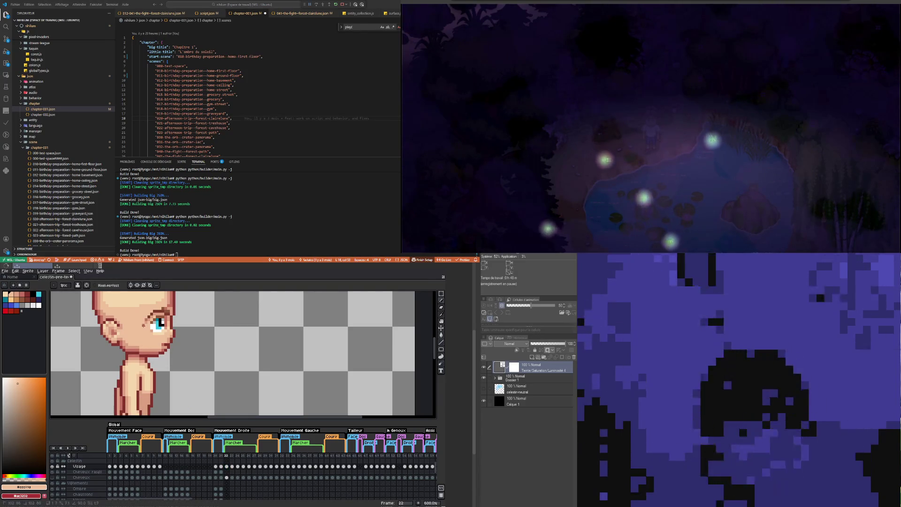
{"action": "scroll", "coordinate": [146, 321], "scroll_direction": "down", "scroll_amount": 2}
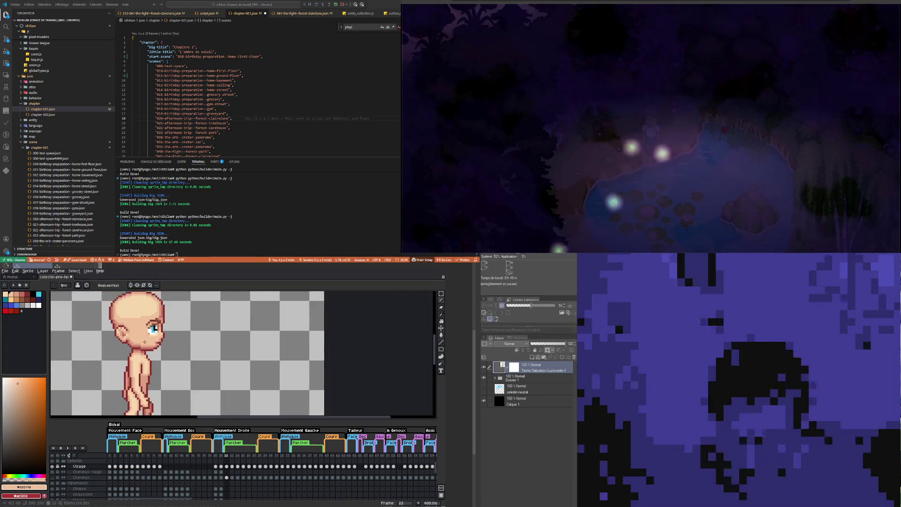
{"action": "scroll", "coordinate": [138, 339], "scroll_direction": "down", "scroll_amount": 1}
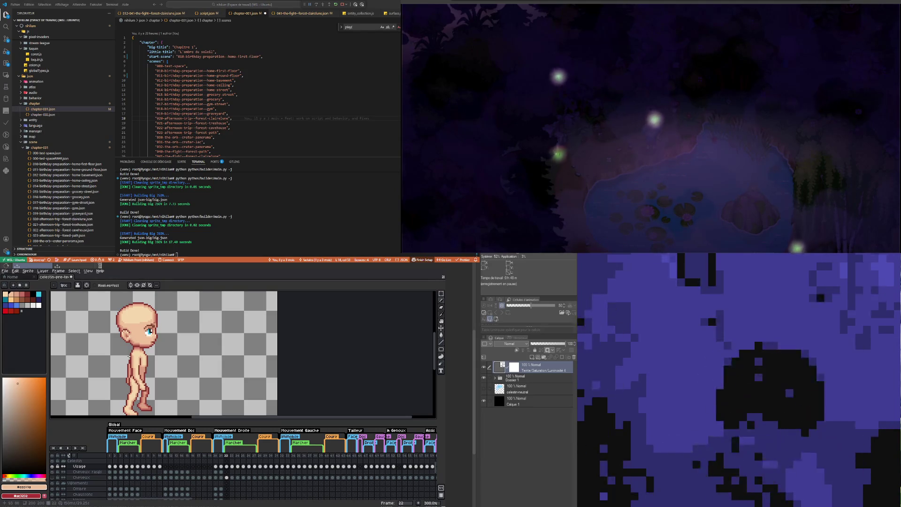
{"action": "scroll", "coordinate": [132, 333], "scroll_direction": "up", "scroll_amount": 2}
{"action": "scroll", "coordinate": [132, 334], "scroll_direction": "down", "scroll_amount": 2}
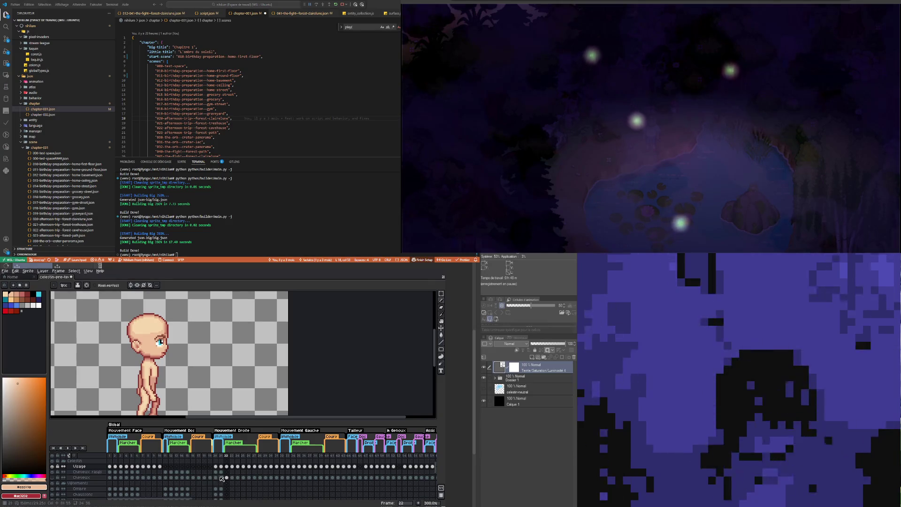
{"action": "left_click", "coordinate": [227, 472]}
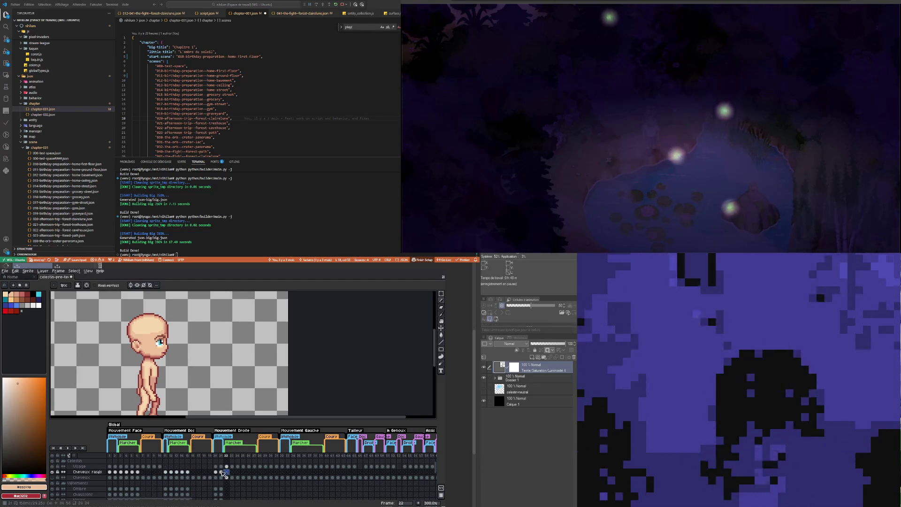
{"action": "left_click", "coordinate": [217, 472]}
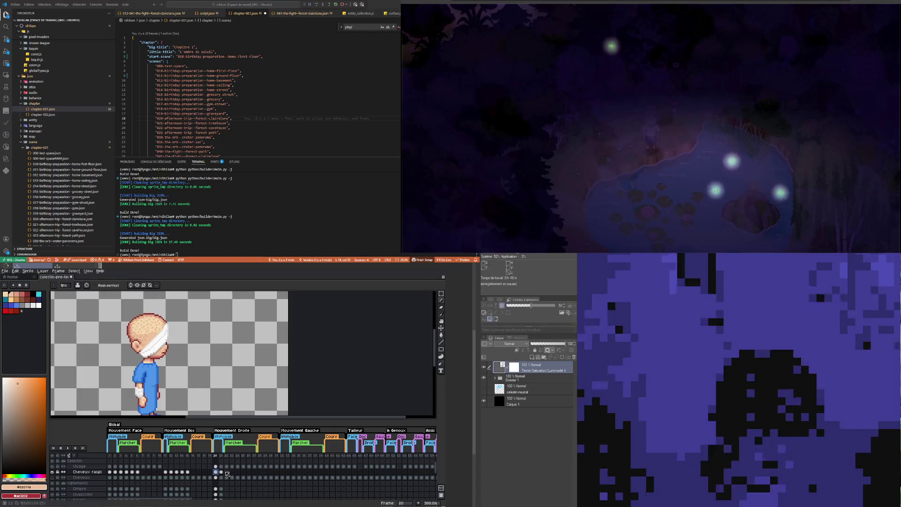
{"action": "left_click", "coordinate": [227, 472]}
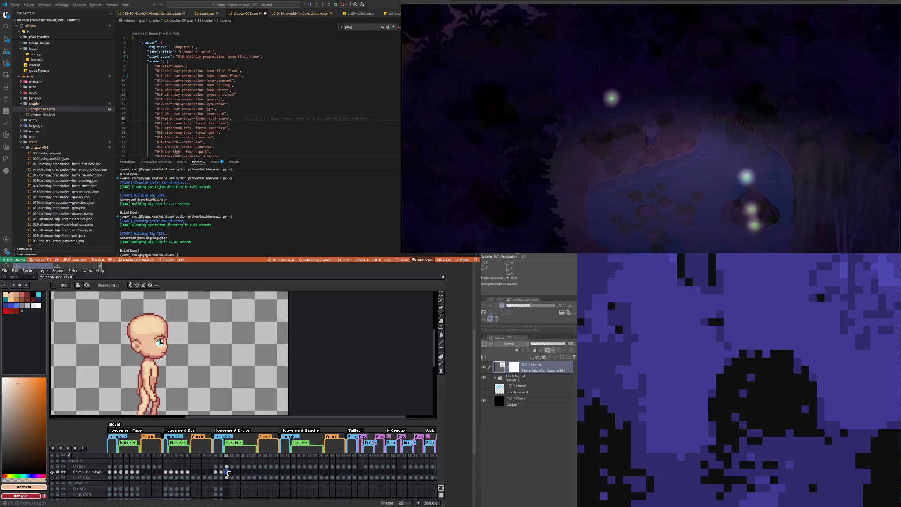
{"action": "scroll", "coordinate": [229, 473], "scroll_direction": "up", "scroll_amount": 2}
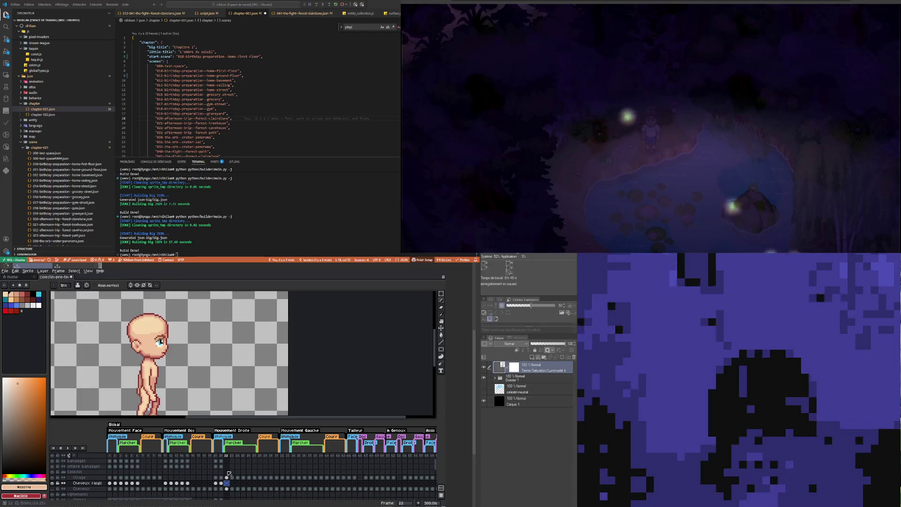
{"action": "left_click", "coordinate": [221, 461]}
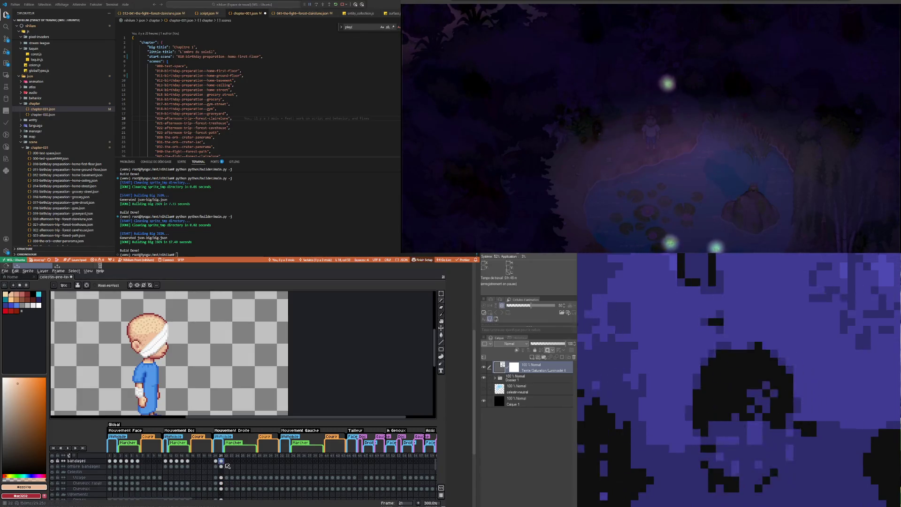
{"action": "left_click", "coordinate": [227, 462]}
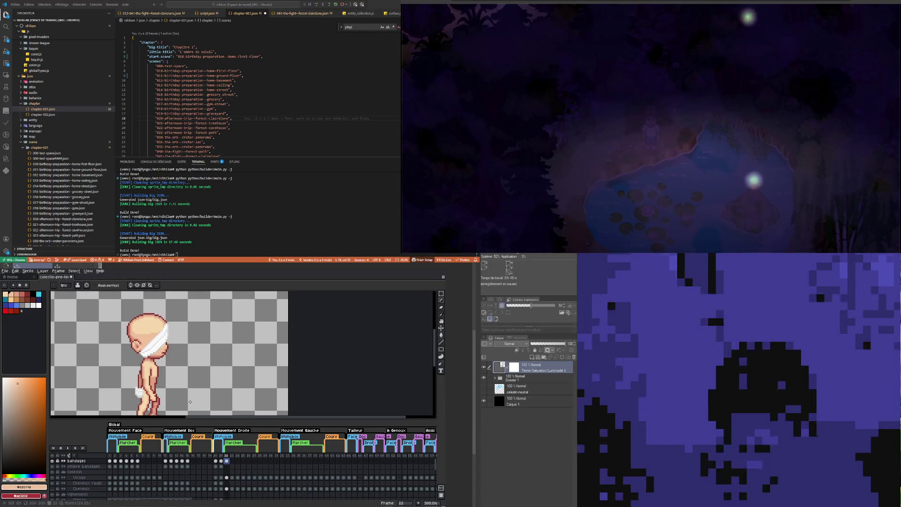
{"action": "left_click", "coordinate": [232, 462]}
{"action": "left_click", "coordinate": [238, 461]}
{"action": "left_click", "coordinate": [243, 461]}
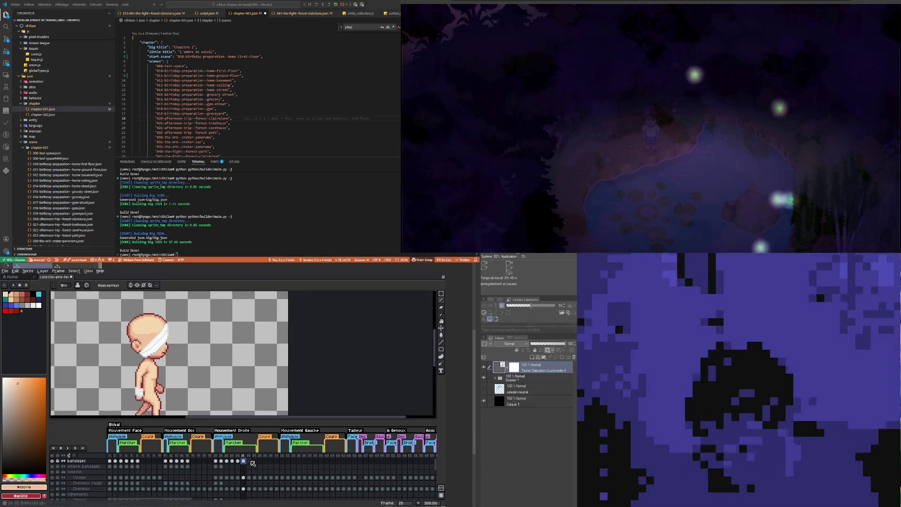
{"action": "left_click", "coordinate": [249, 461]}
{"action": "left_click", "coordinate": [254, 461]}
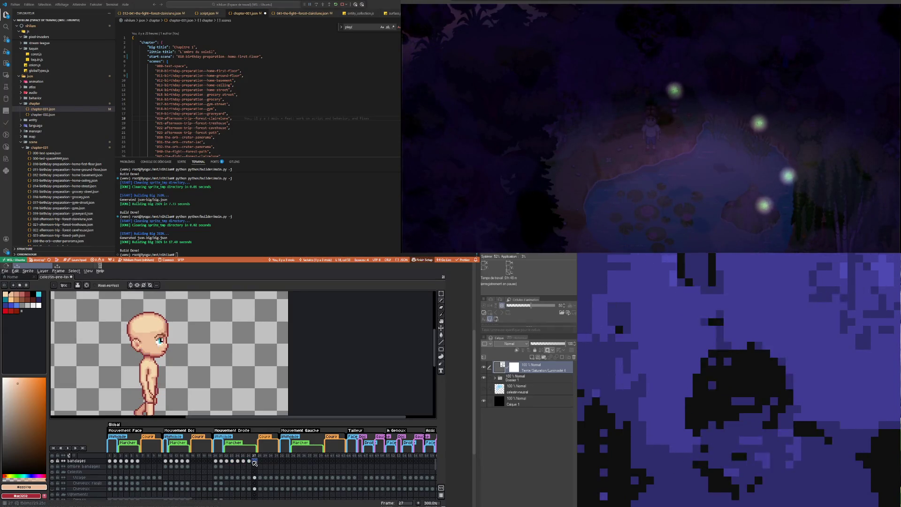
{"action": "left_click", "coordinate": [226, 461]}
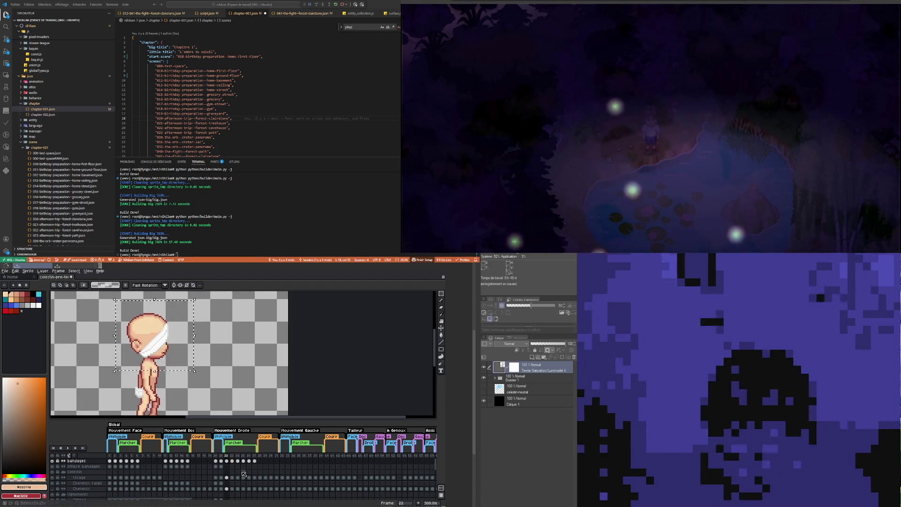
{"action": "left_click", "coordinate": [233, 461]}
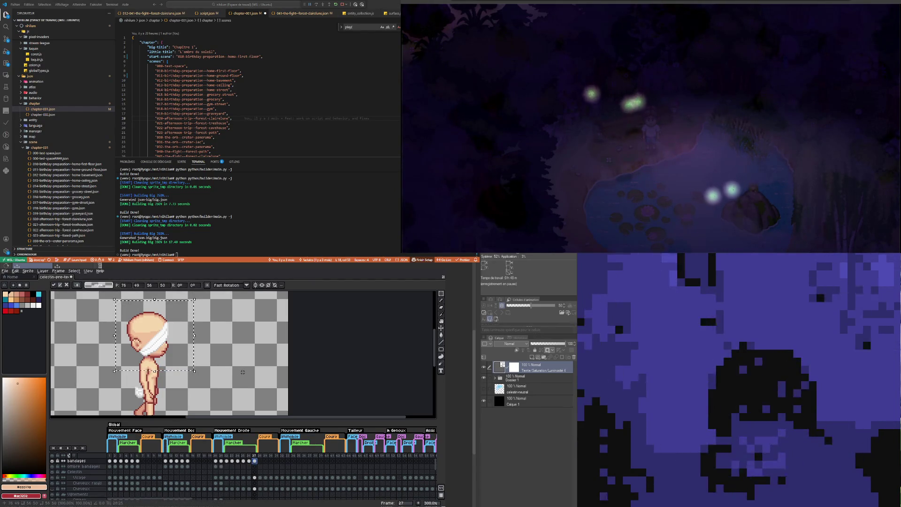
{"action": "left_click", "coordinate": [222, 466]}
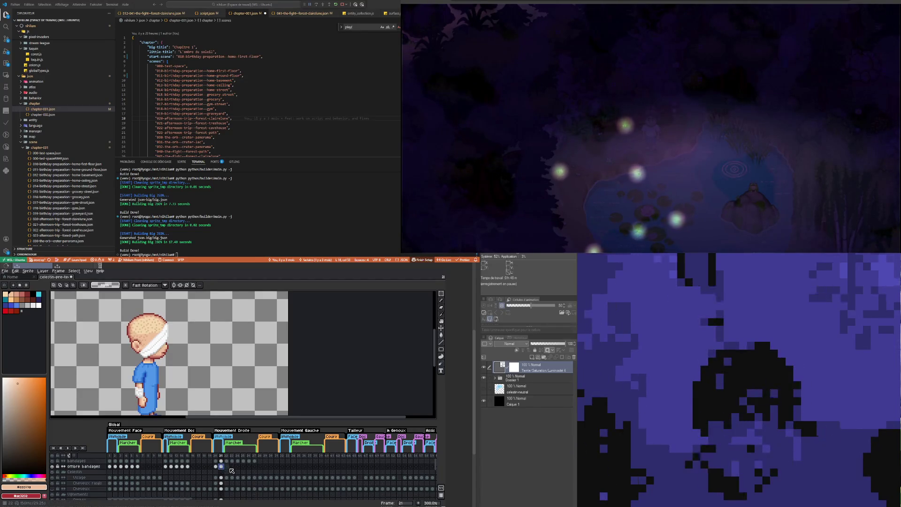
{"action": "left_click", "coordinate": [227, 467]}
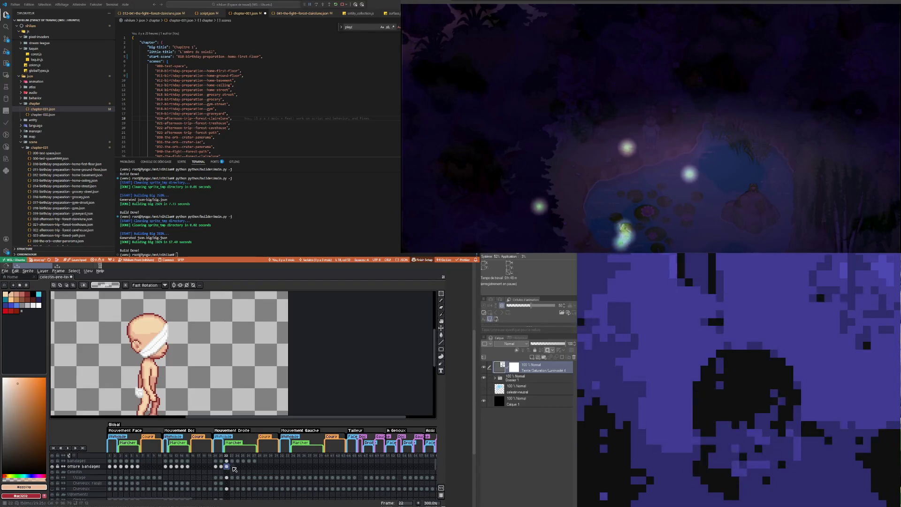
{"action": "key", "text": "Right"}
{"action": "key", "text": "Right"}
{"action": "key", "text": "Right"}
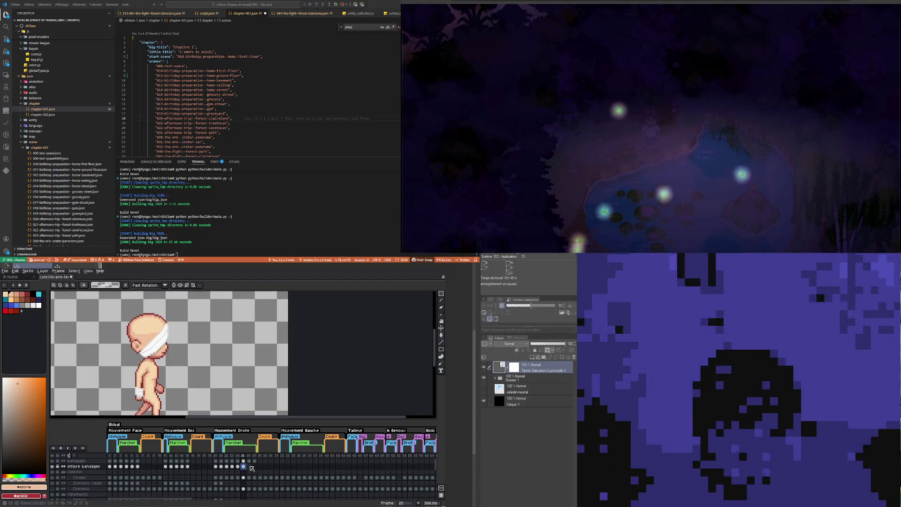
{"action": "left_click", "coordinate": [254, 467]}
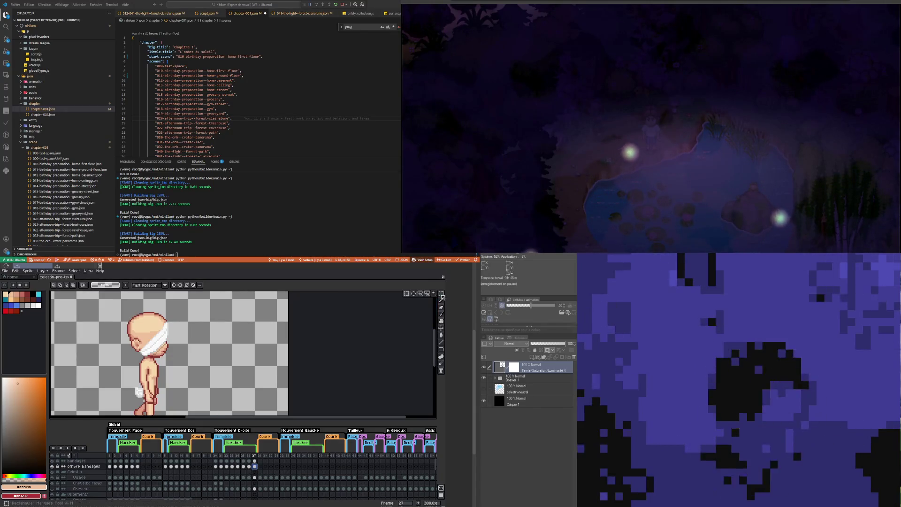
Step: Marquee-select the bandaged head and check it across frames 22 to 27 of ombre bandages
{"action": "left_click", "coordinate": [440, 294]}
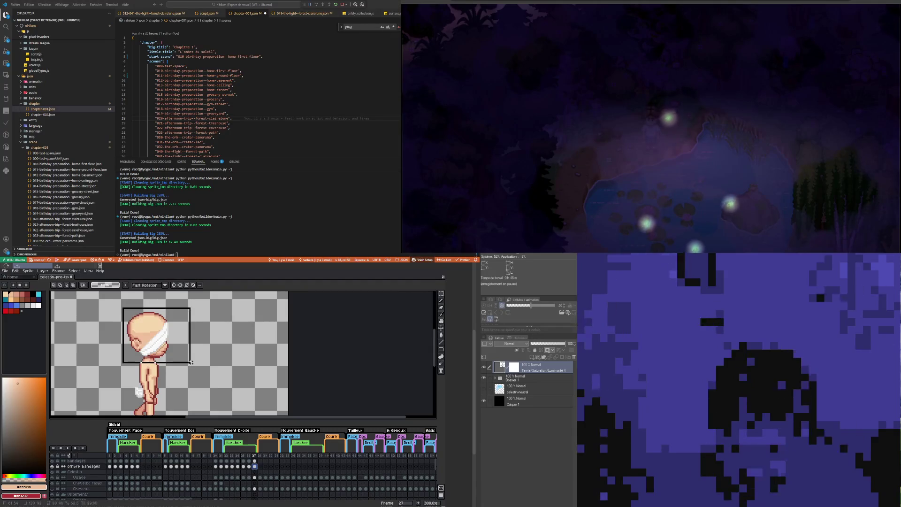
{"action": "left_click_drag", "start_coordinate": [193, 369], "coordinate": [195, 369]}
{"action": "left_click", "coordinate": [227, 467]}
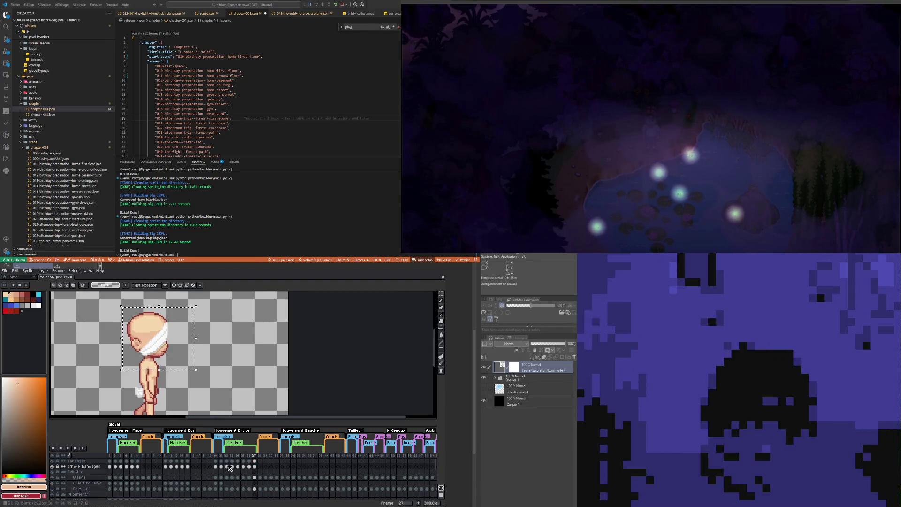
{"action": "left_click", "coordinate": [232, 467]}
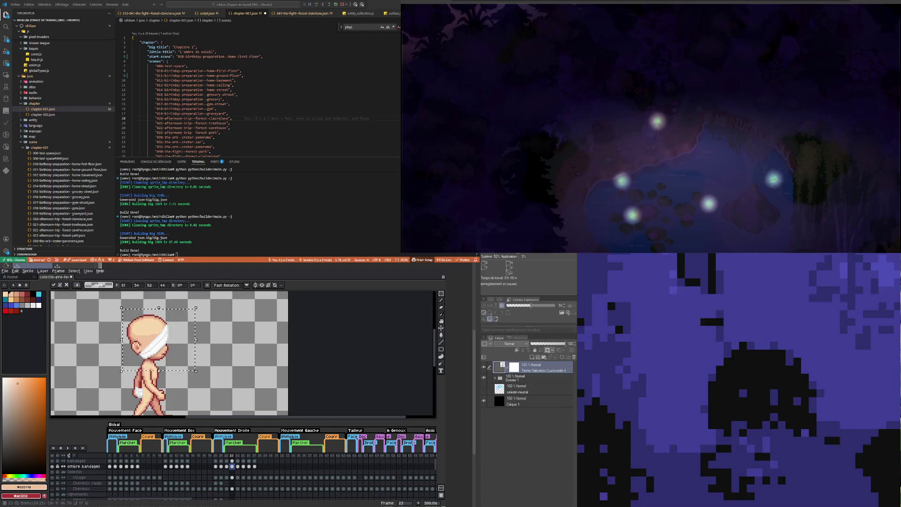
{"action": "left_click", "coordinate": [237, 467]}
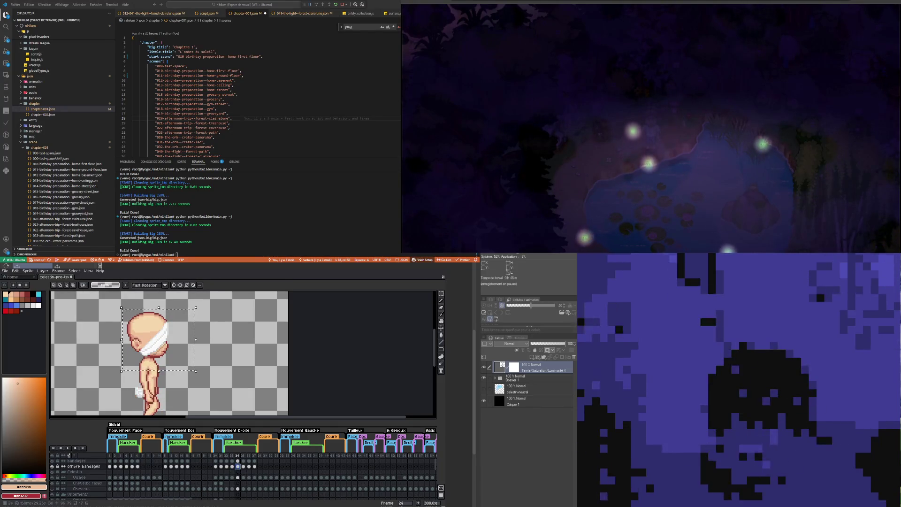
{"action": "left_click", "coordinate": [243, 467]}
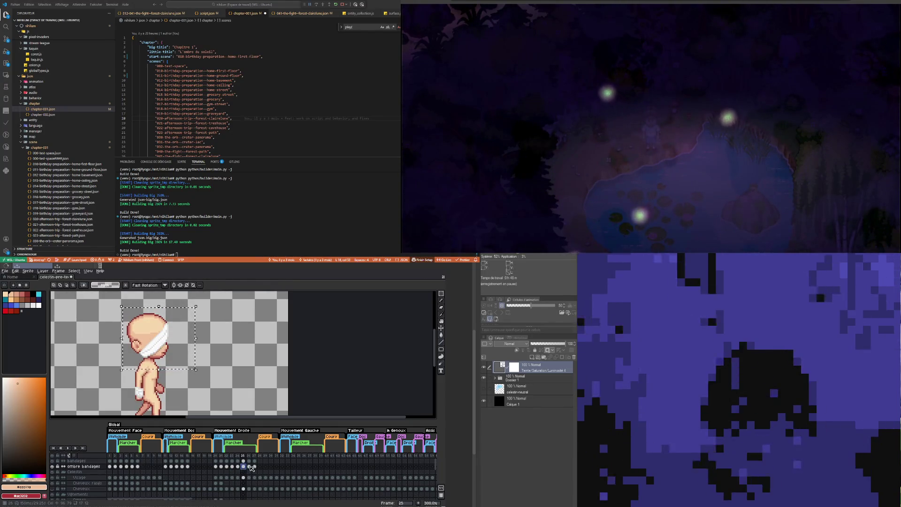
{"action": "left_click", "coordinate": [254, 467]}
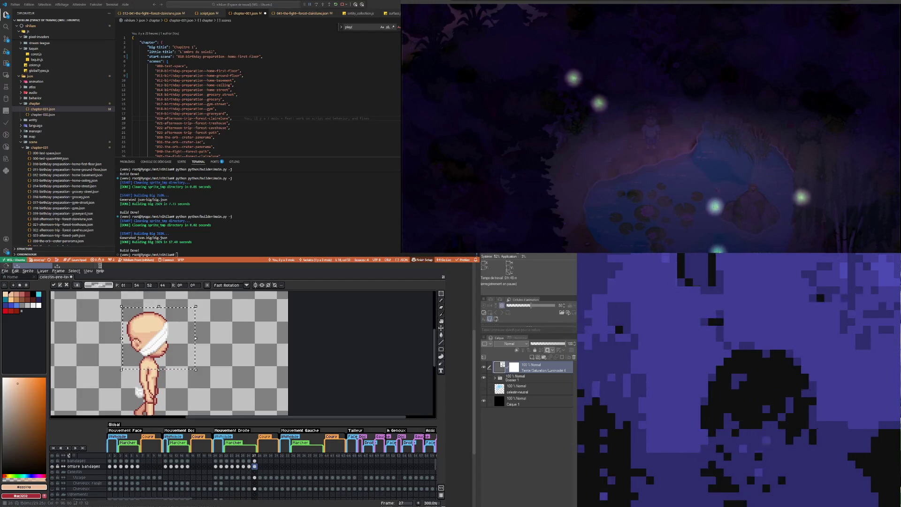
{"action": "left_click", "coordinate": [249, 466]}
{"action": "left_click", "coordinate": [227, 467]}
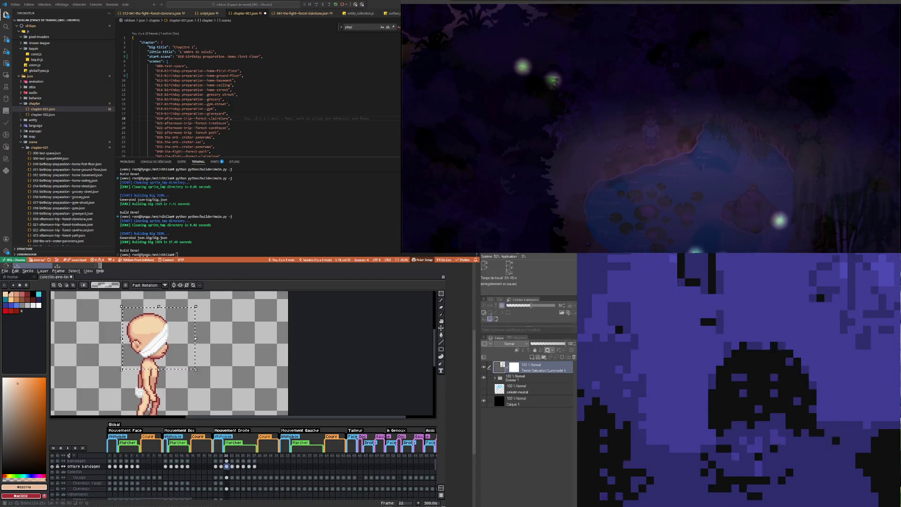
{"action": "left_click", "coordinate": [232, 466]}
{"action": "left_click", "coordinate": [248, 466]}
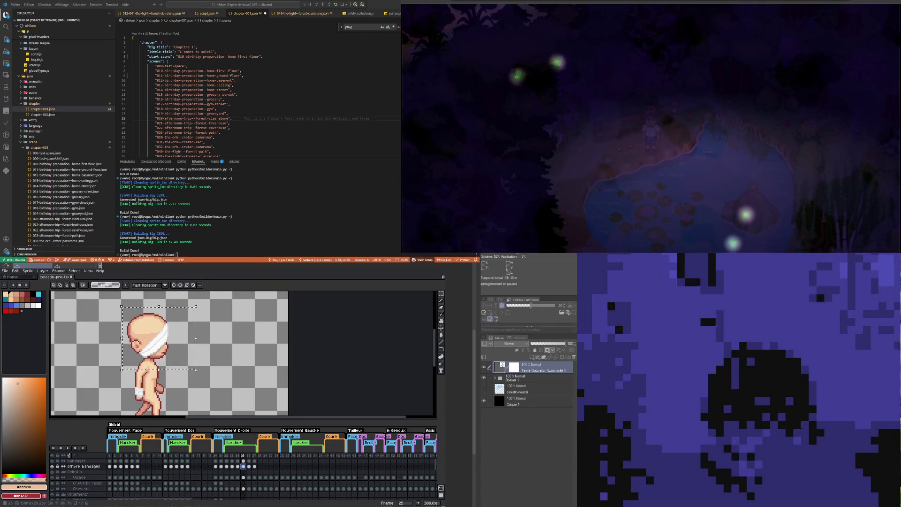
{"action": "left_click", "coordinate": [254, 467]}
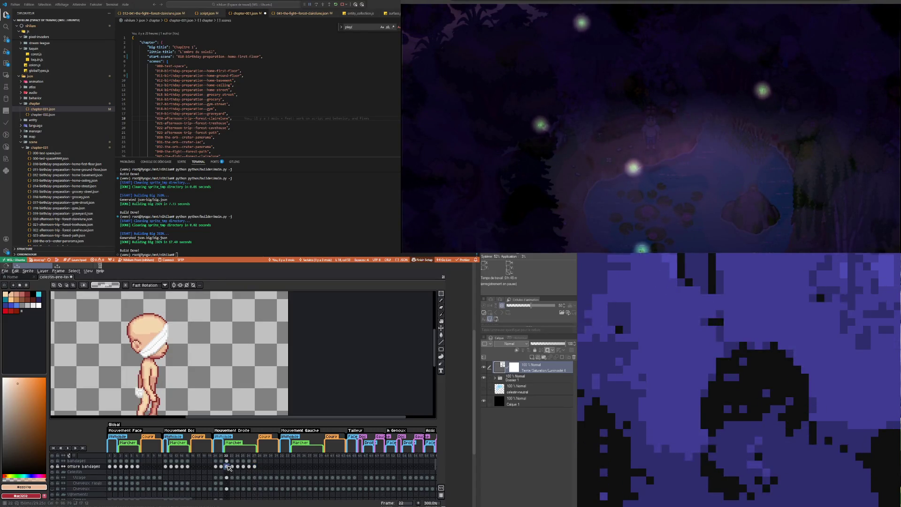
{"action": "left_click", "coordinate": [249, 467]}
{"action": "left_click", "coordinate": [255, 466]}
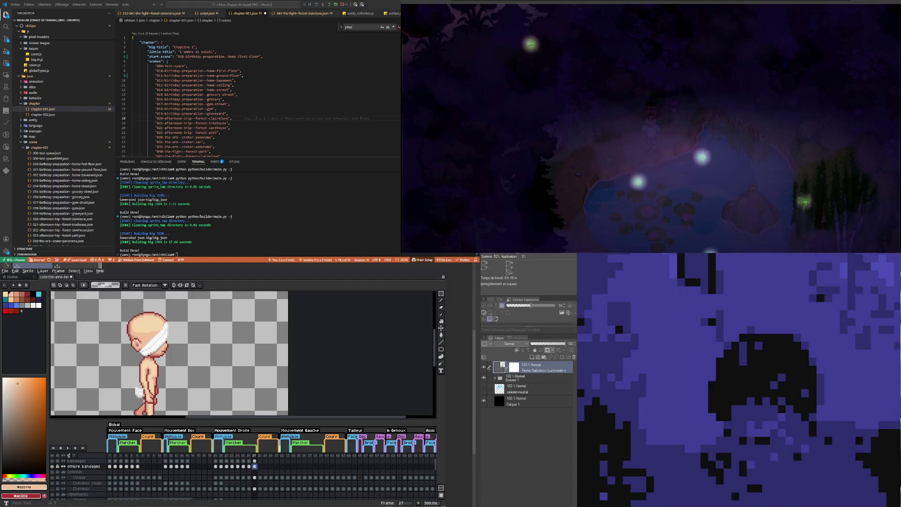
Step: Zoom out to 200%, save the sprite on frame 20, and switch to Clip Studio Paint
{"action": "scroll", "coordinate": [198, 344], "scroll_direction": "down", "scroll_amount": 1}
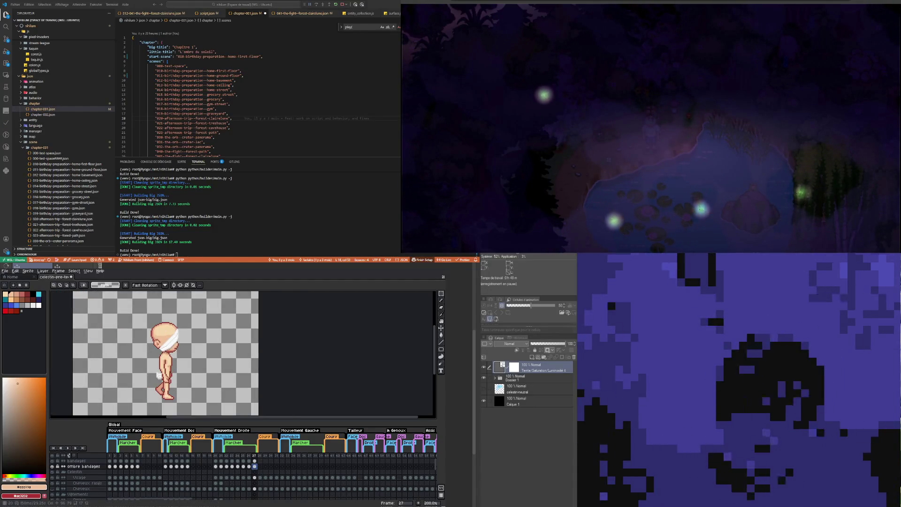
{"action": "key", "text": "Return"}
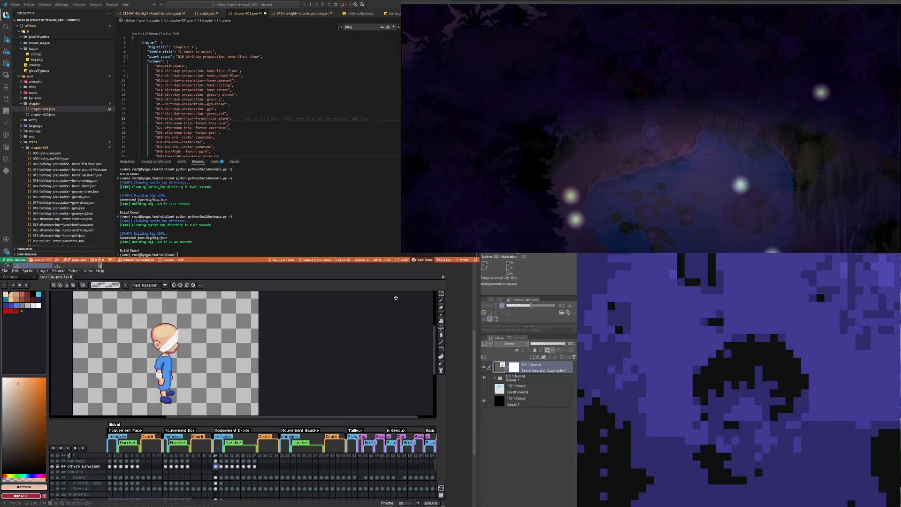
{"action": "key", "text": "ctrl+s"}
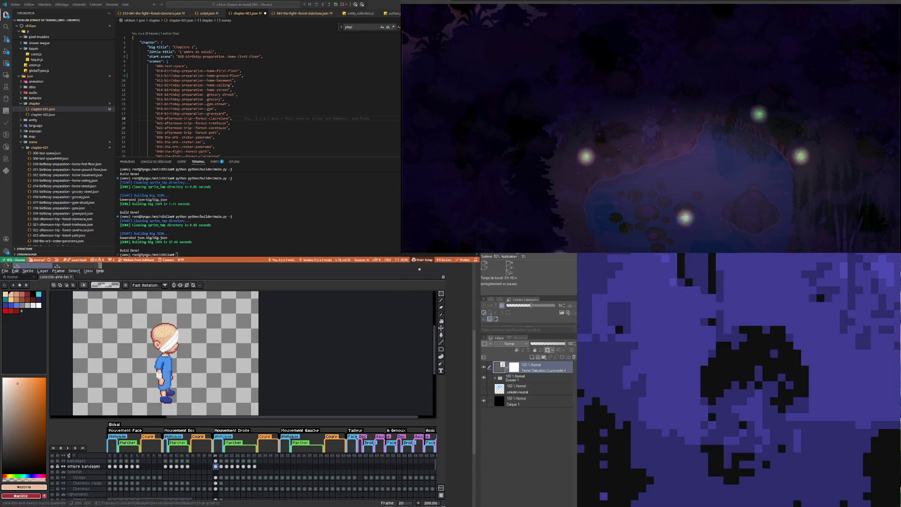
{"action": "key", "text": "alt+Tab"}
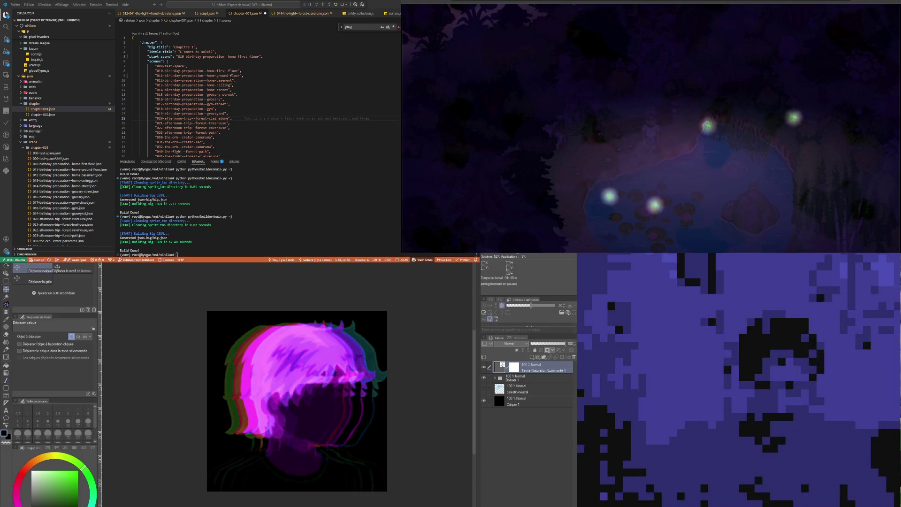
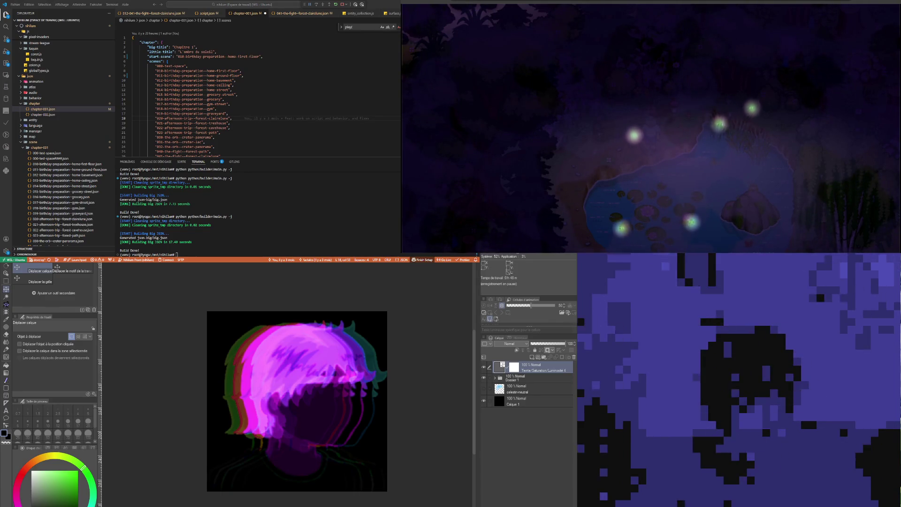
Step: Switch to the bandaged character's walk-cycle sprite in Aseprite
{"action": "key", "text": "alt+Tab"}
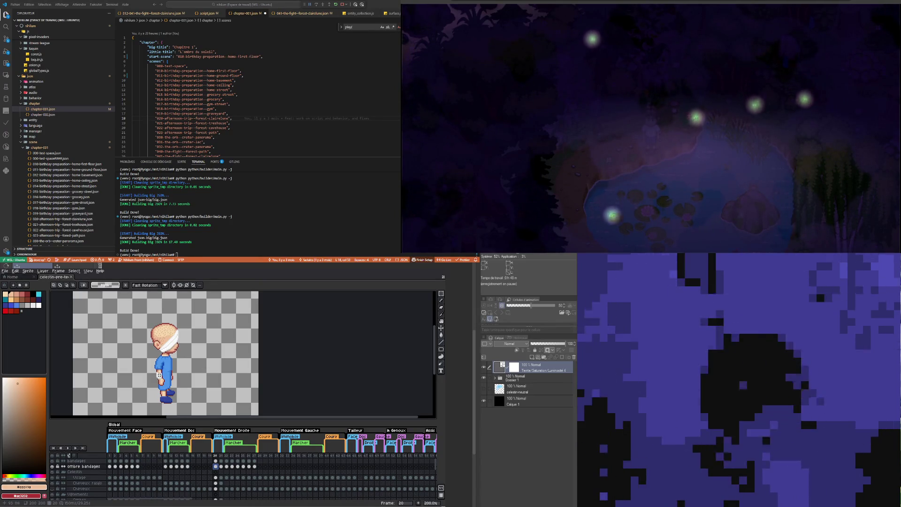
{"action": "scroll", "coordinate": [160, 376], "scroll_direction": "down", "scroll_amount": 3}
{"action": "scroll", "coordinate": [175, 394], "scroll_direction": "up", "scroll_amount": 4}
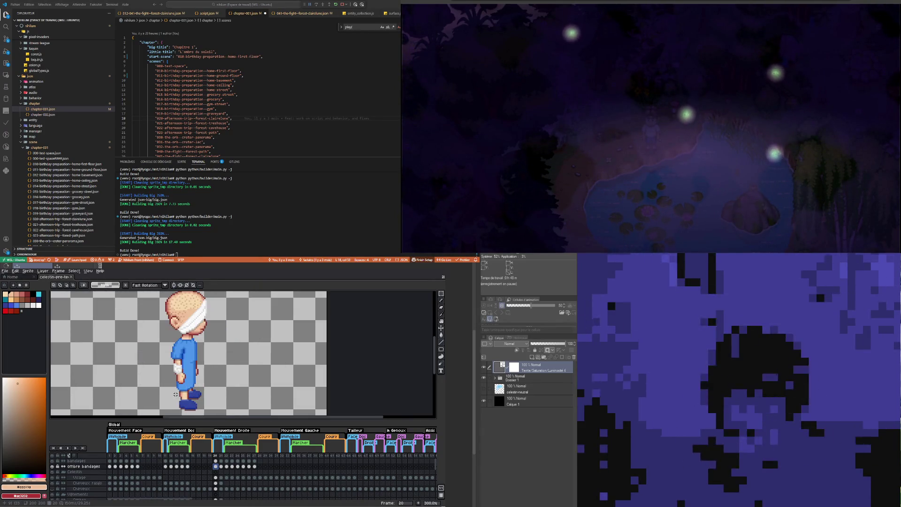
{"action": "scroll", "coordinate": [175, 394], "scroll_direction": "down", "scroll_amount": 1}
{"action": "scroll", "coordinate": [209, 390], "scroll_direction": "up", "scroll_amount": 1}
{"action": "scroll", "coordinate": [164, 399], "scroll_direction": "down", "scroll_amount": 1}
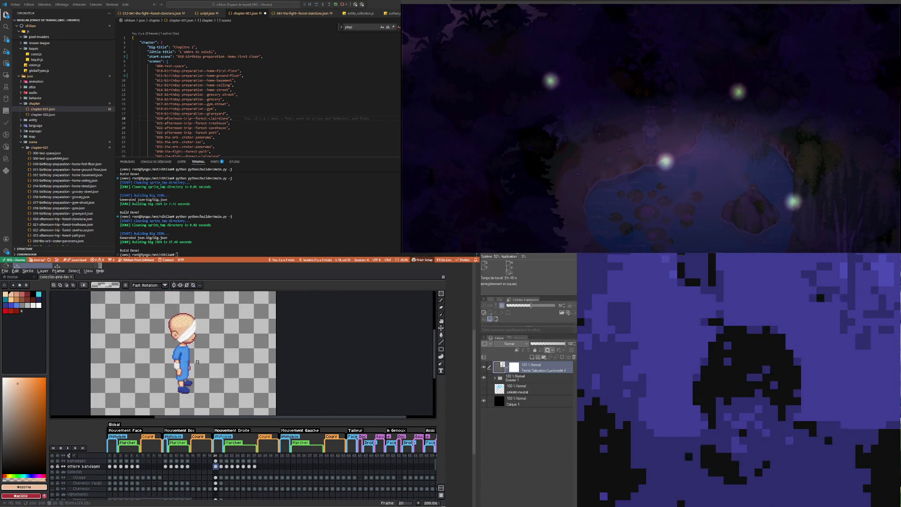
Step: Step through walk frames 21 to 26 and play the walk cycle once
{"action": "left_click", "coordinate": [221, 467]}
{"action": "left_click", "coordinate": [232, 467]}
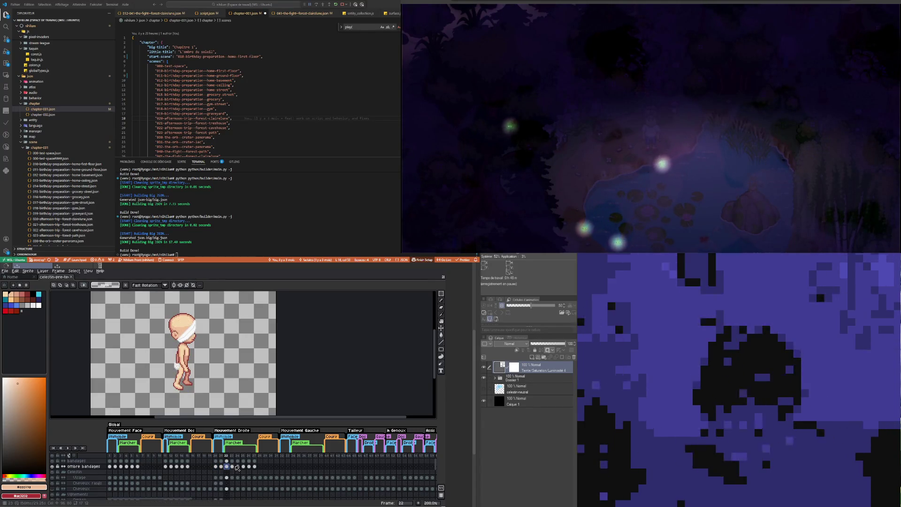
{"action": "left_click", "coordinate": [237, 467]}
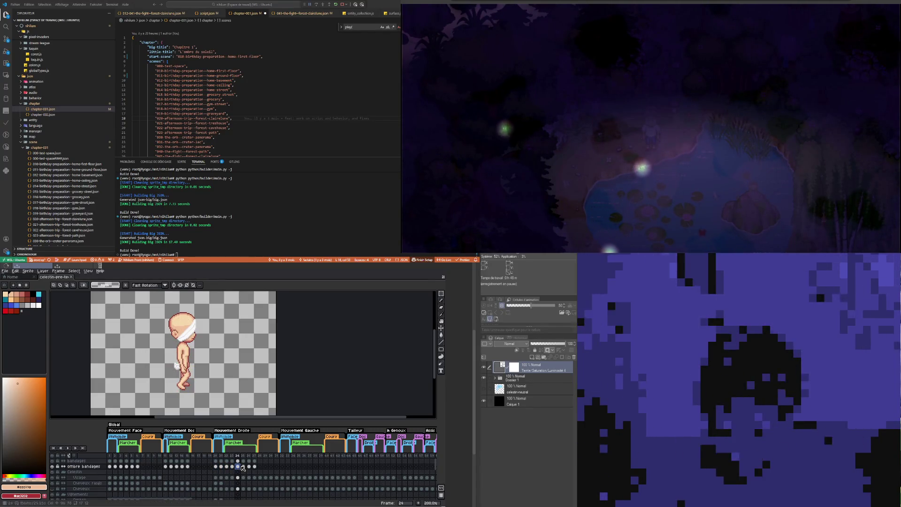
{"action": "left_click", "coordinate": [70, 450]}
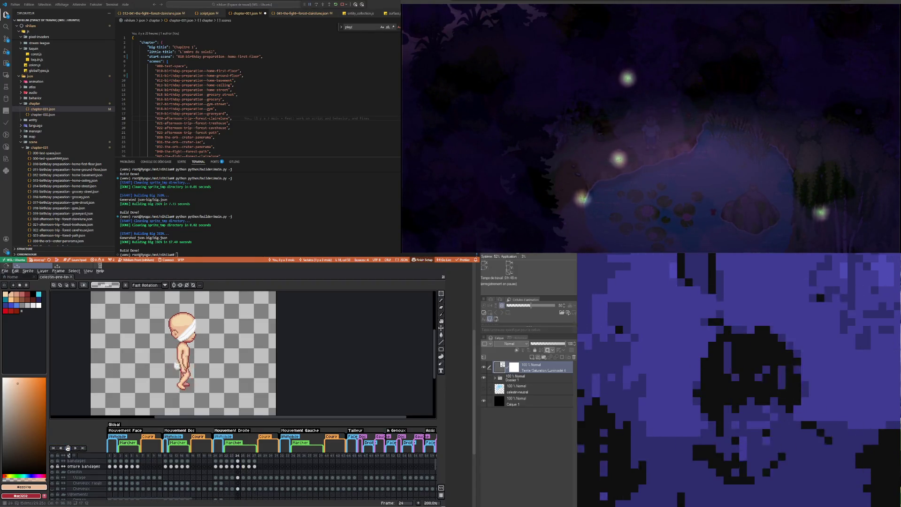
{"action": "left_click", "coordinate": [68, 448]}
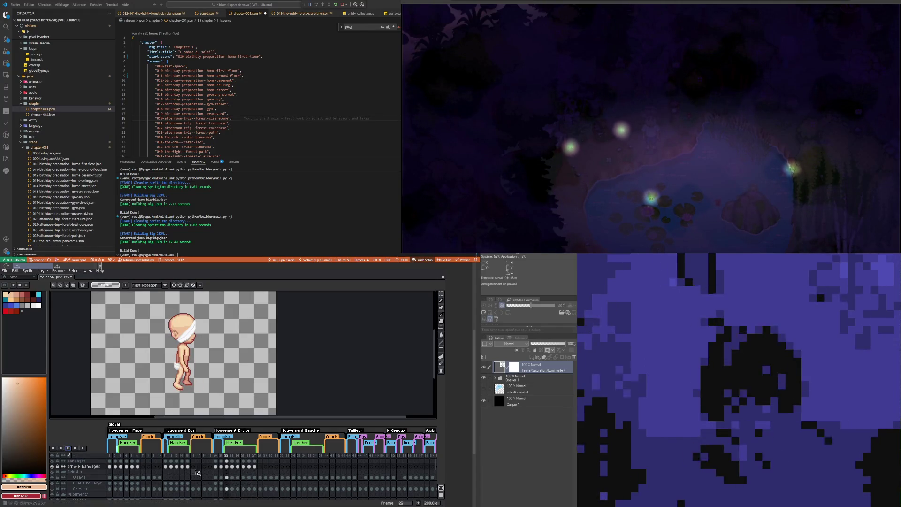
{"action": "left_click", "coordinate": [233, 467]}
{"action": "left_click", "coordinate": [243, 467]}
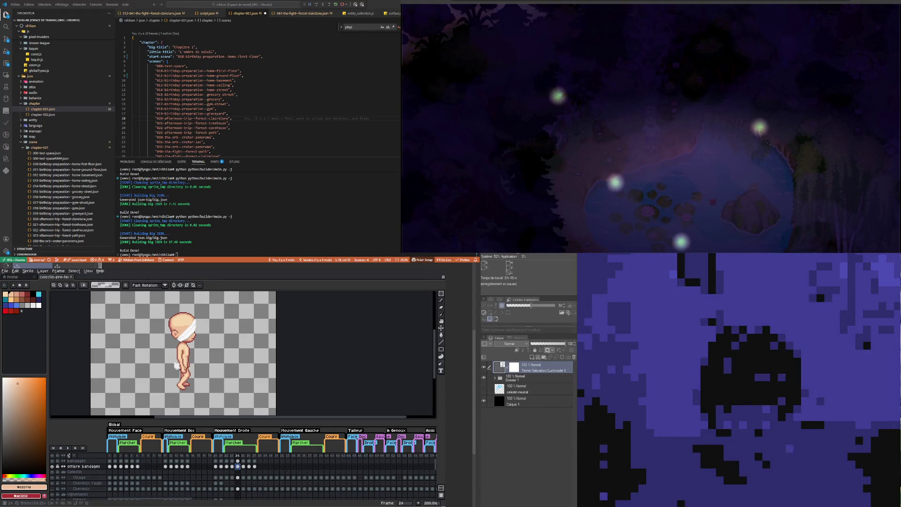
{"action": "left_click", "coordinate": [249, 467]}
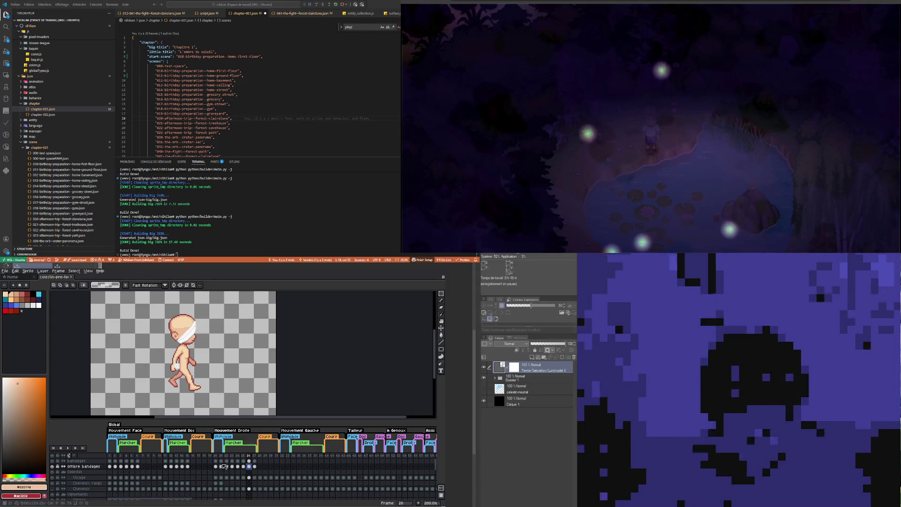
Step: Compare the Visage and bandages cels on frames 20, 22 and 27
{"action": "left_click", "coordinate": [217, 461]}
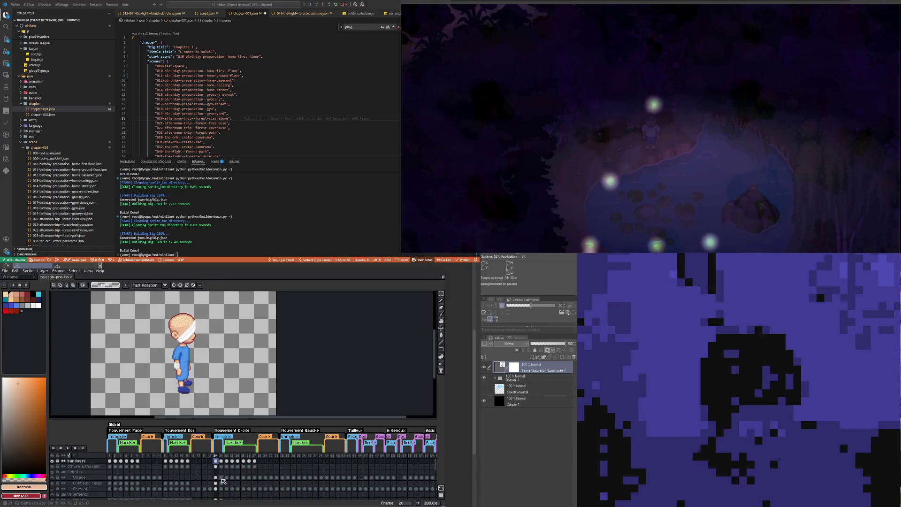
{"action": "left_click", "coordinate": [216, 477]}
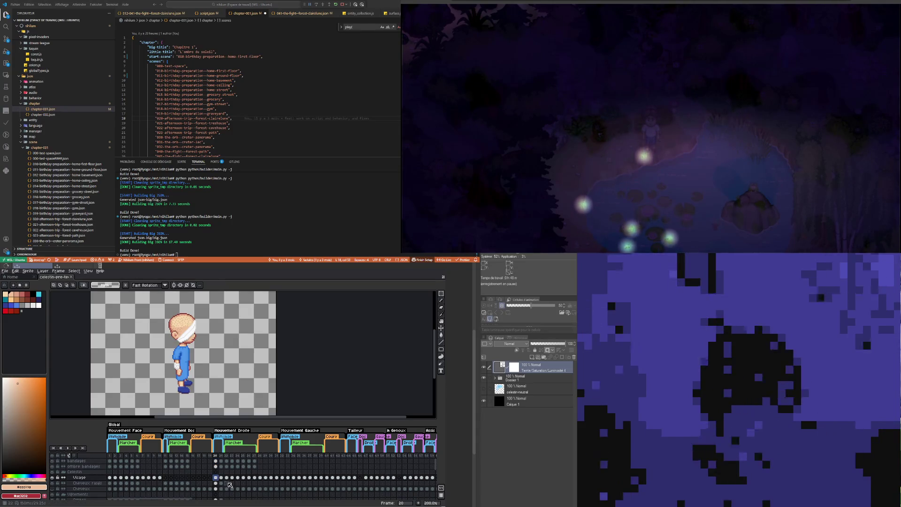
{"action": "left_click", "coordinate": [226, 478]}
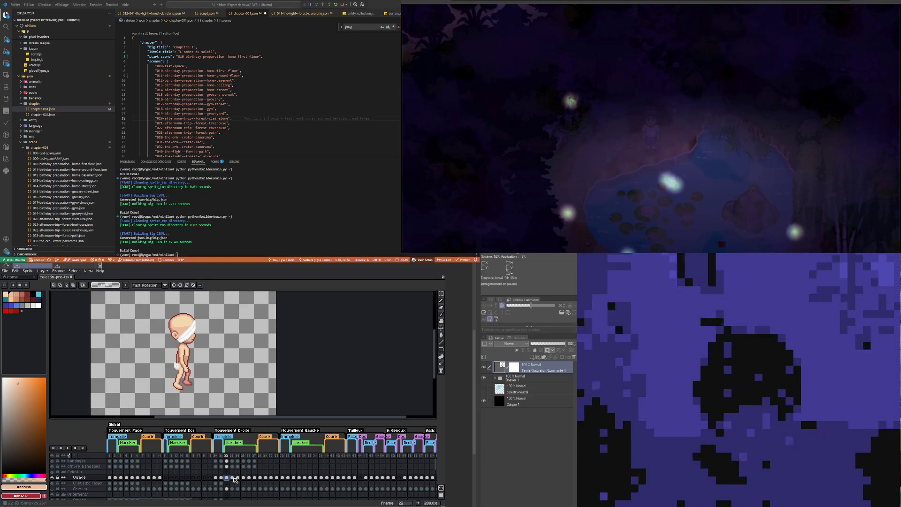
{"action": "left_click", "coordinate": [216, 477]}
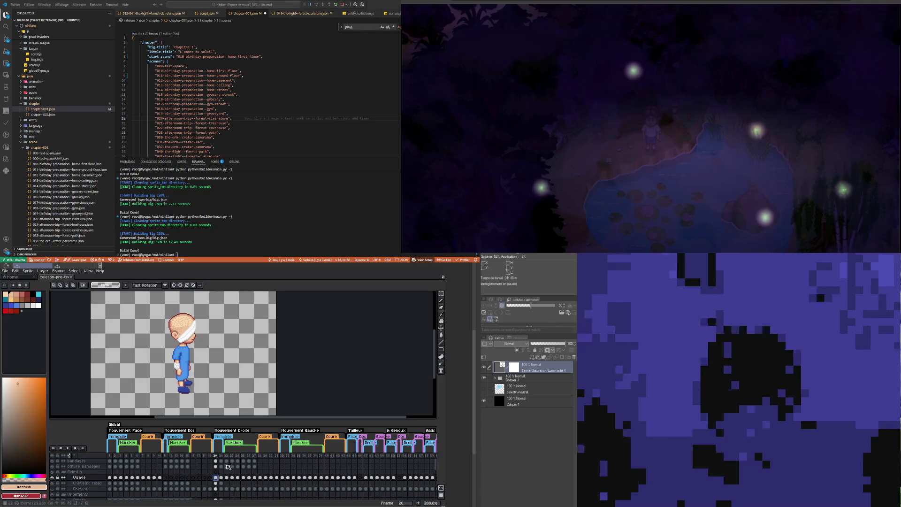
{"action": "left_click", "coordinate": [254, 461]}
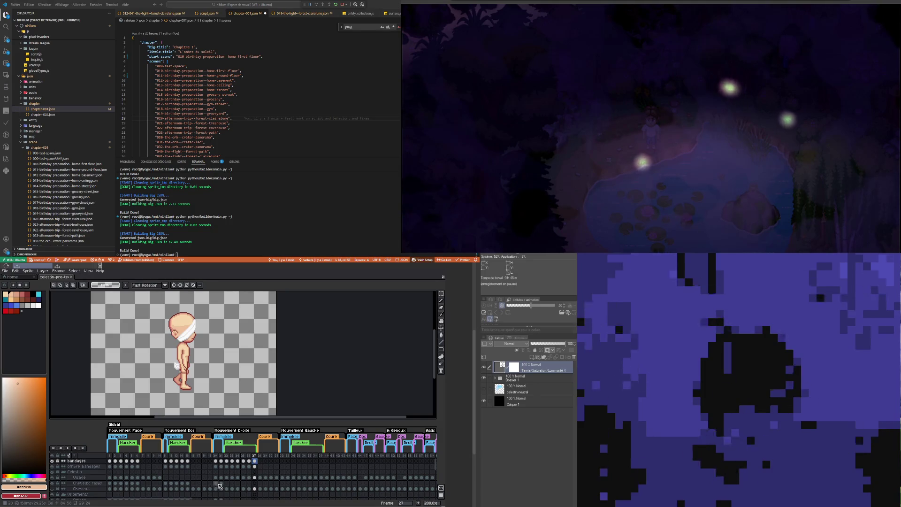
Step: Step the Cheveux rasés layer through frames 21 to 27, ending on frame 22
{"action": "left_click", "coordinate": [222, 483]}
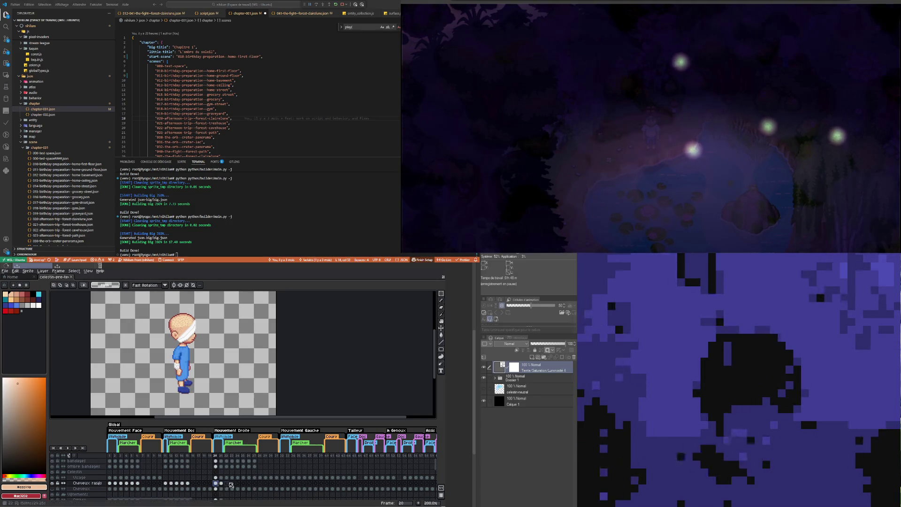
{"action": "left_click", "coordinate": [227, 483]}
{"action": "left_click", "coordinate": [232, 483]}
{"action": "left_click", "coordinate": [238, 483]}
{"action": "left_click", "coordinate": [244, 483]}
{"action": "left_click", "coordinate": [250, 483]}
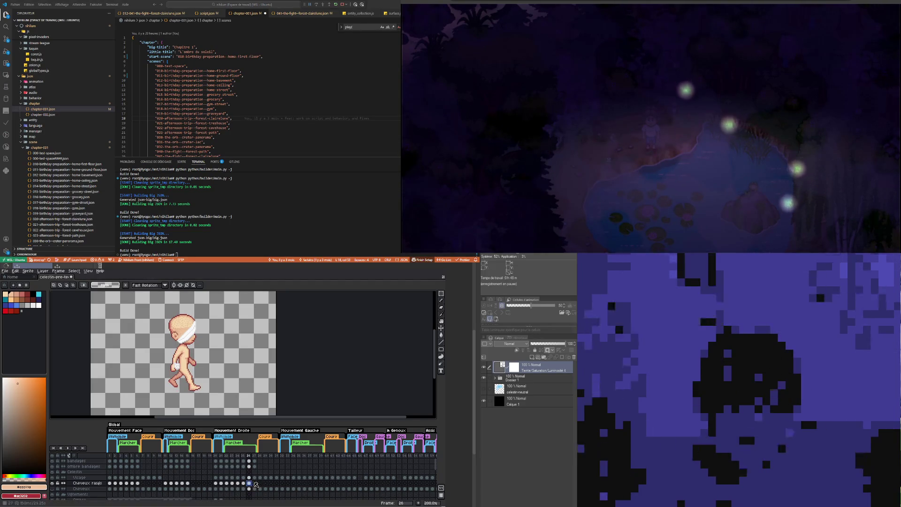
{"action": "left_click", "coordinate": [255, 483]}
{"action": "left_click", "coordinate": [226, 483]}
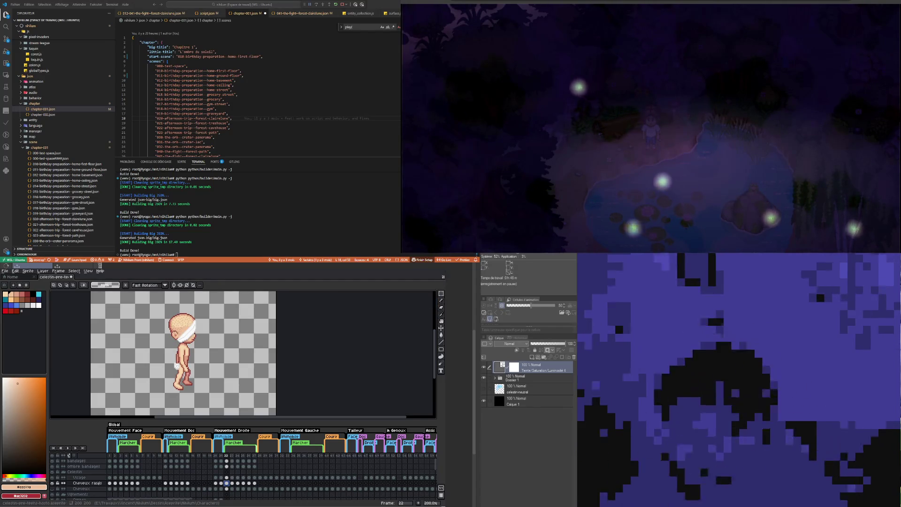
Step: Marquee-select the head on frame 23 and compare it with frame 22
{"action": "key", "text": "m"}
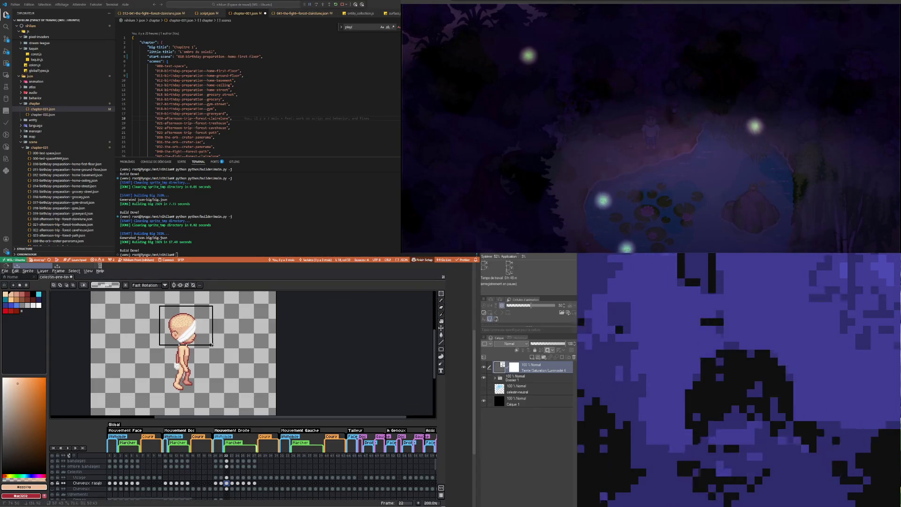
{"action": "scroll", "coordinate": [193, 334], "scroll_direction": "up", "scroll_amount": 1}
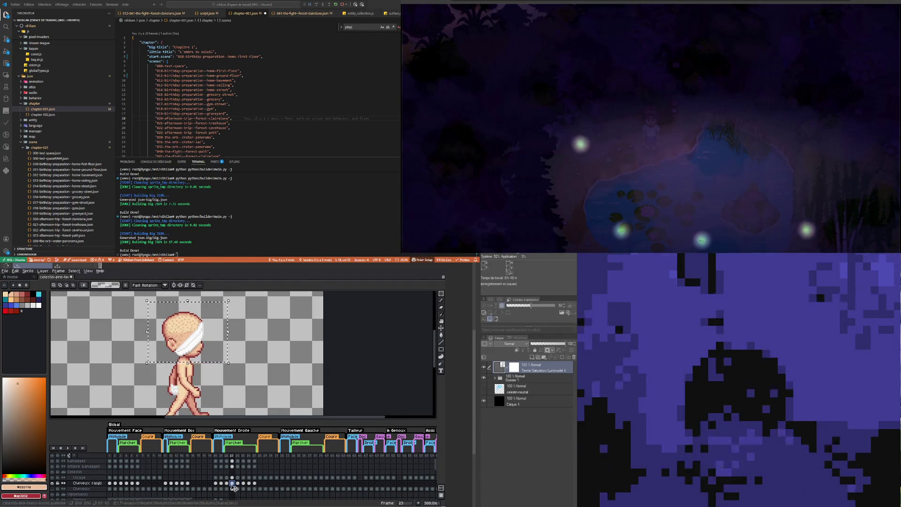
{"action": "key", "text": "comma"}
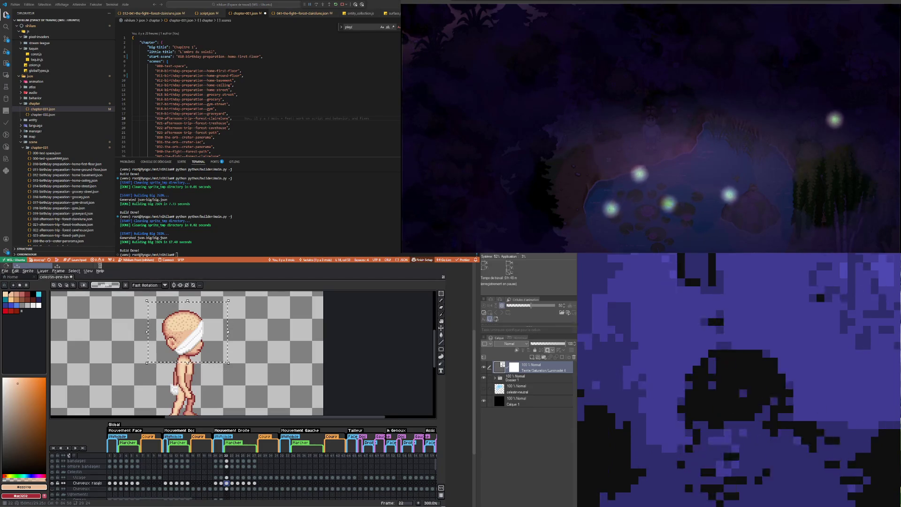
{"action": "key", "text": "period"}
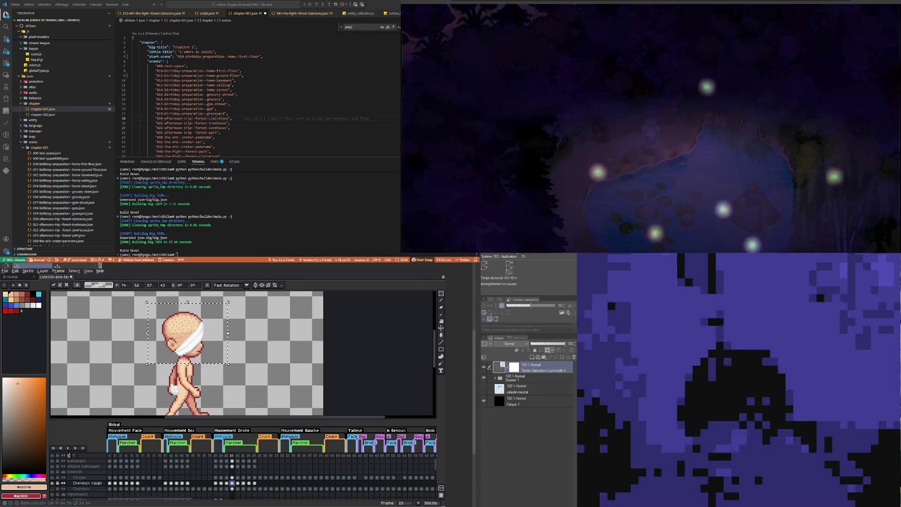
{"action": "key", "text": "Return"}
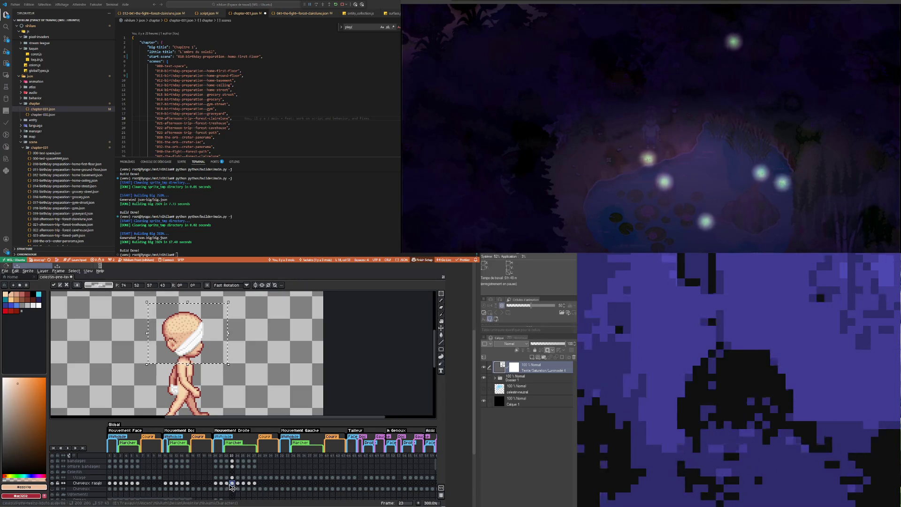
Step: Nudge the selected head right, up and left until it matches frame 22
{"action": "key", "text": "Right"}
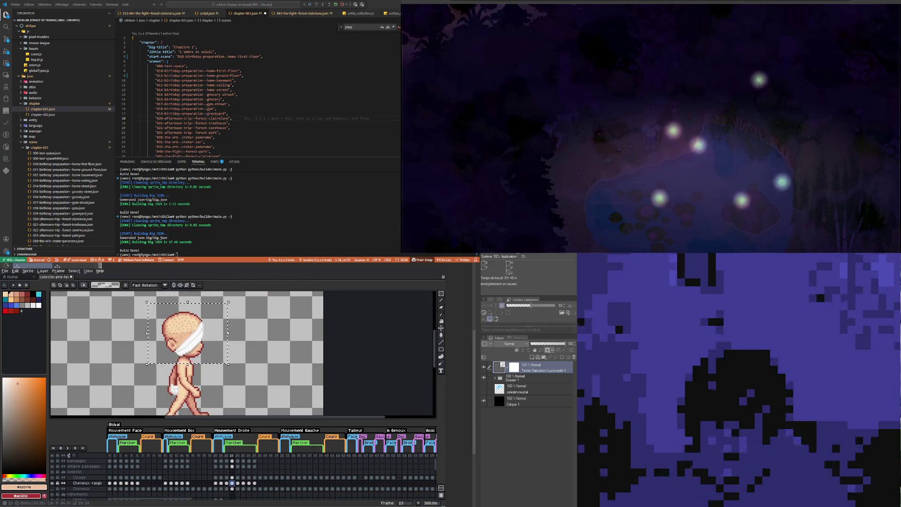
{"action": "key", "text": "comma"}
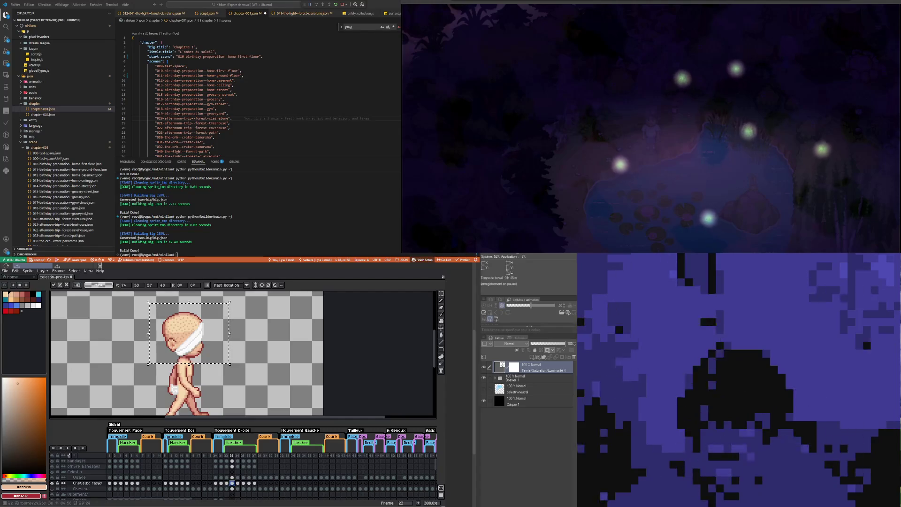
{"action": "key", "text": "period"}
{"action": "key", "text": "Left"}
{"action": "key", "text": "Right"}
{"action": "key", "text": "Right"}
{"action": "key", "text": "Right"}
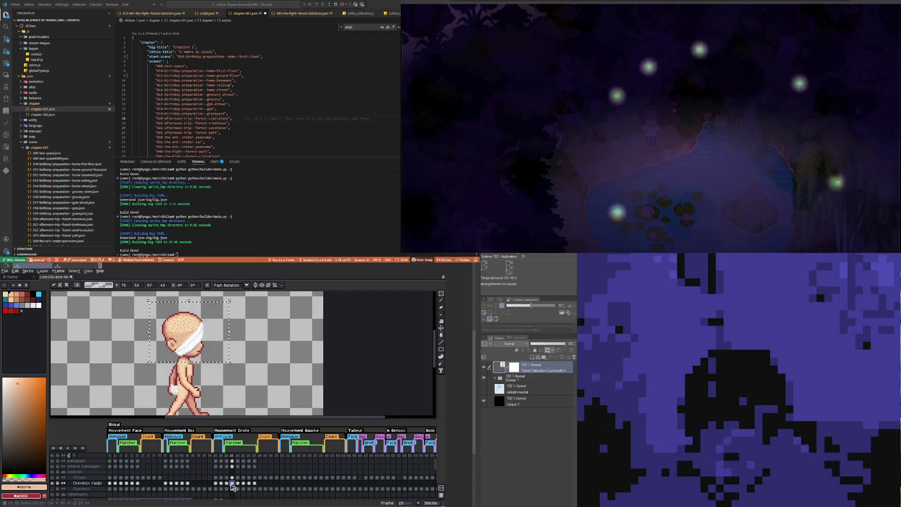
{"action": "key", "text": "Up"}
{"action": "key", "text": "Left"}
{"action": "key", "text": "Left"}
{"action": "key", "text": "Left"}
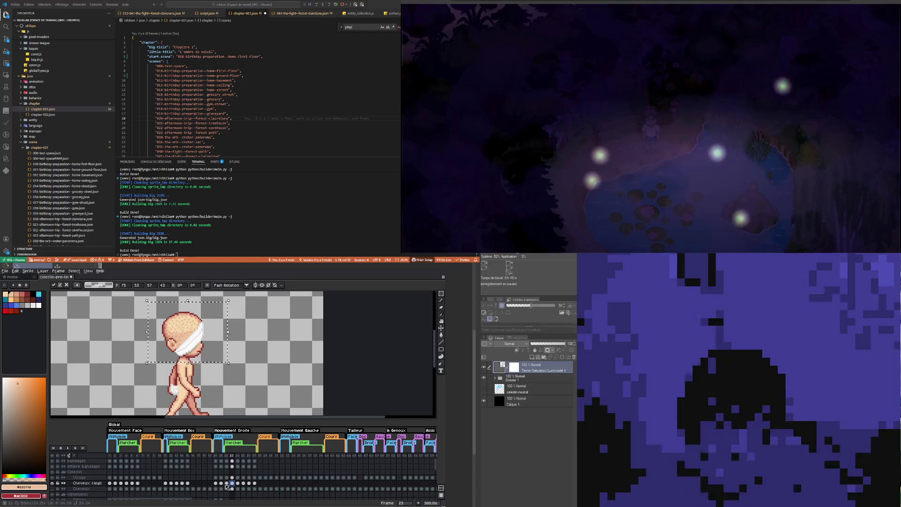
{"action": "key", "text": "comma"}
{"action": "scroll", "coordinate": [171, 307], "scroll_direction": "up", "scroll_amount": 2}
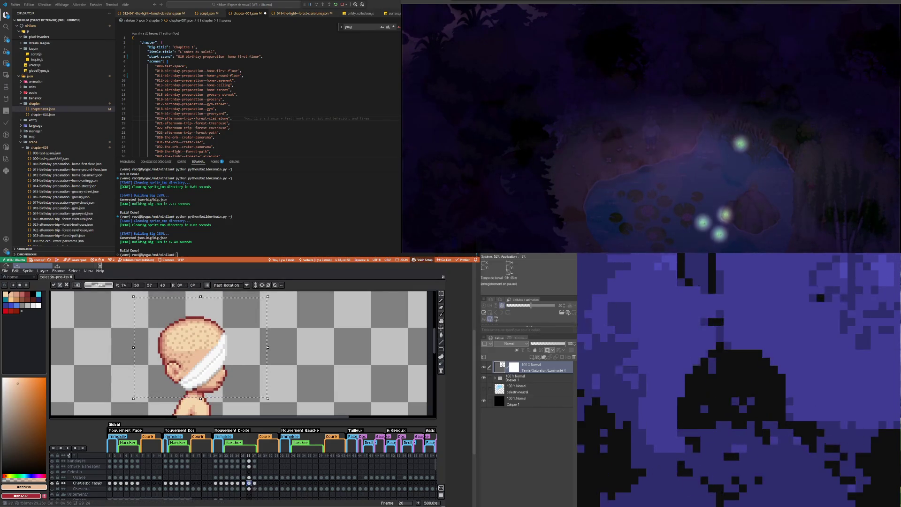
Step: Commit the head move, clear the selection and pick a lighter skin colour on frame 22
{"action": "key", "text": "Return"}
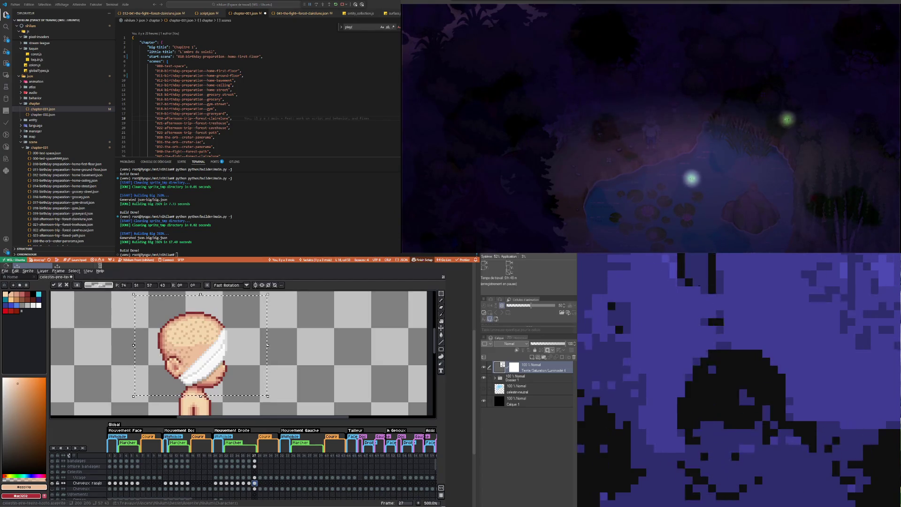
{"action": "left_click", "coordinate": [226, 455]}
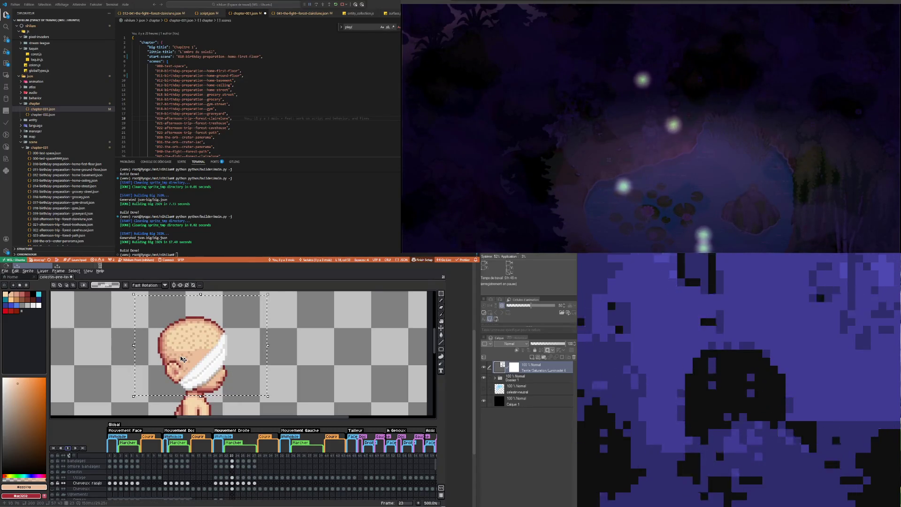
{"action": "key", "text": "ctrl+d"}
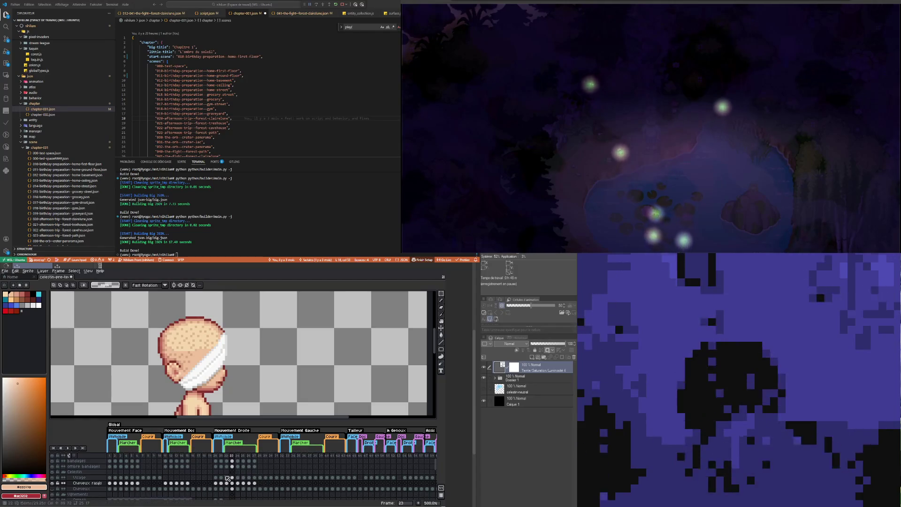
{"action": "left_click", "coordinate": [226, 477]}
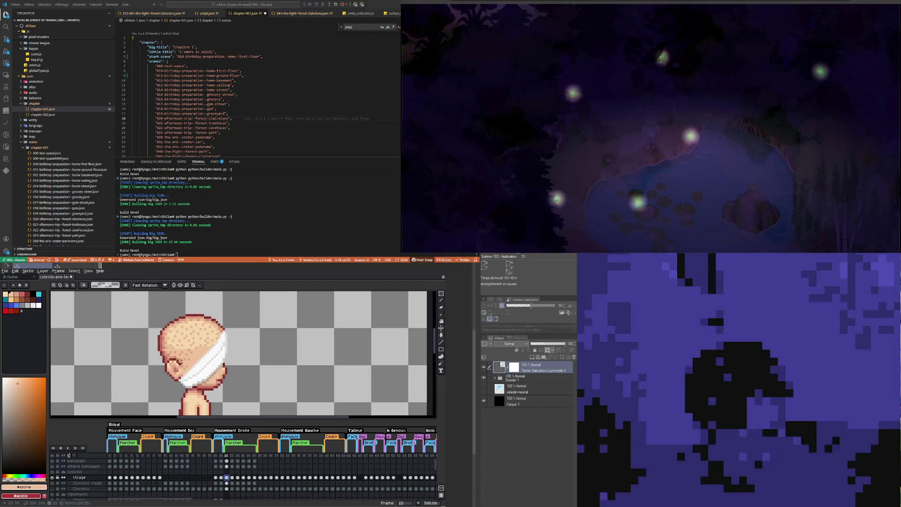
{"action": "key", "text": "b"}
{"action": "scroll", "coordinate": [173, 359], "scroll_direction": "up", "scroll_amount": 2}
{"action": "left_click", "coordinate": [172, 365], "text": "alt"}
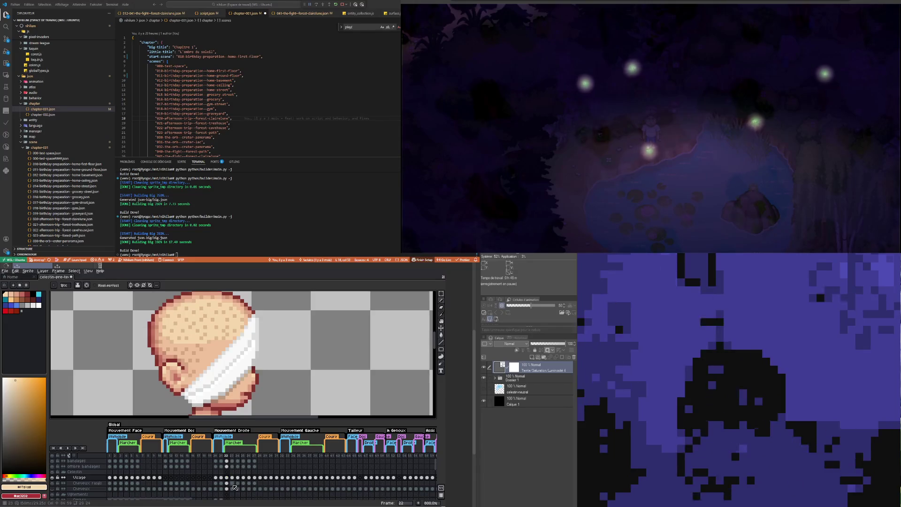
Step: Review the head poses on Visage frames 23 through 27
{"action": "left_click", "coordinate": [232, 477]}
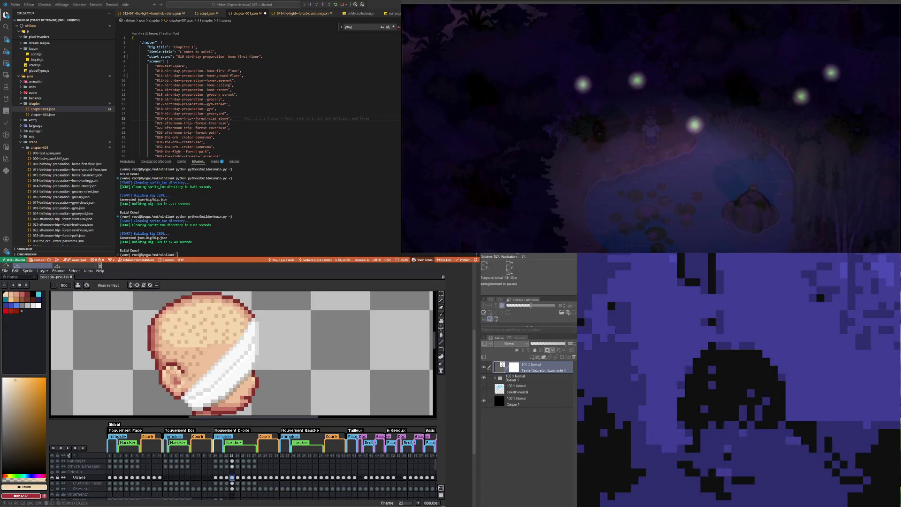
{"action": "key", "text": "Right"}
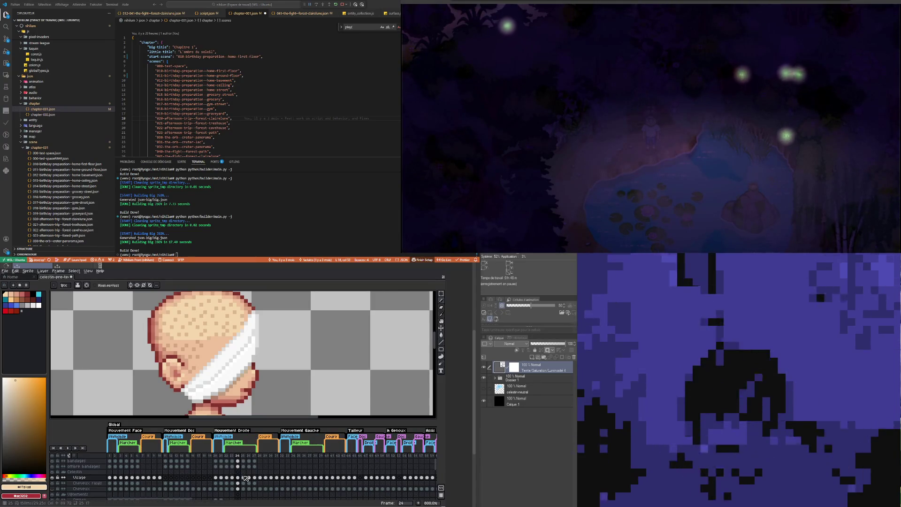
{"action": "left_click", "coordinate": [243, 477]}
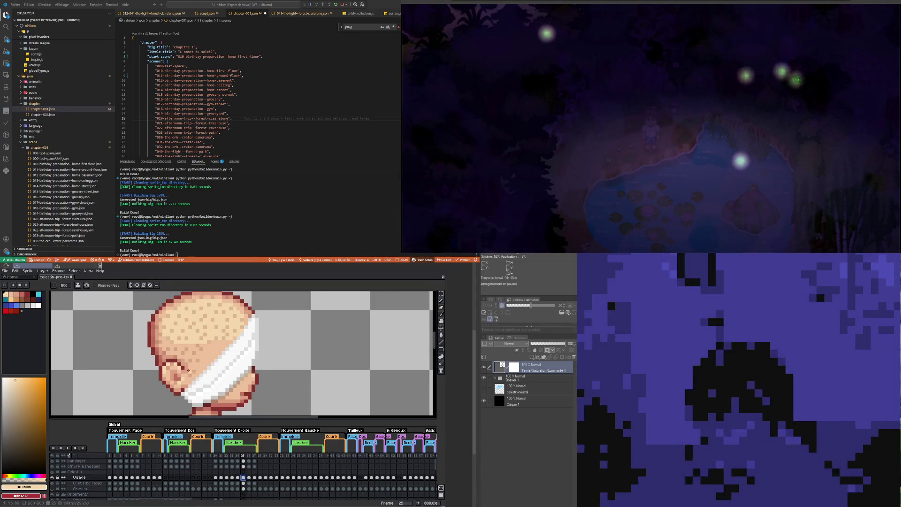
{"action": "key", "text": "Right"}
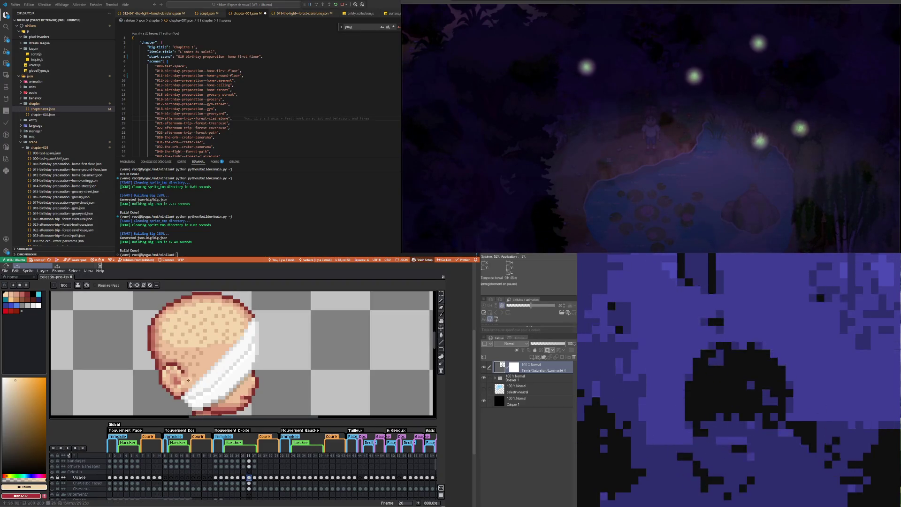
{"action": "left_click", "coordinate": [256, 478]}
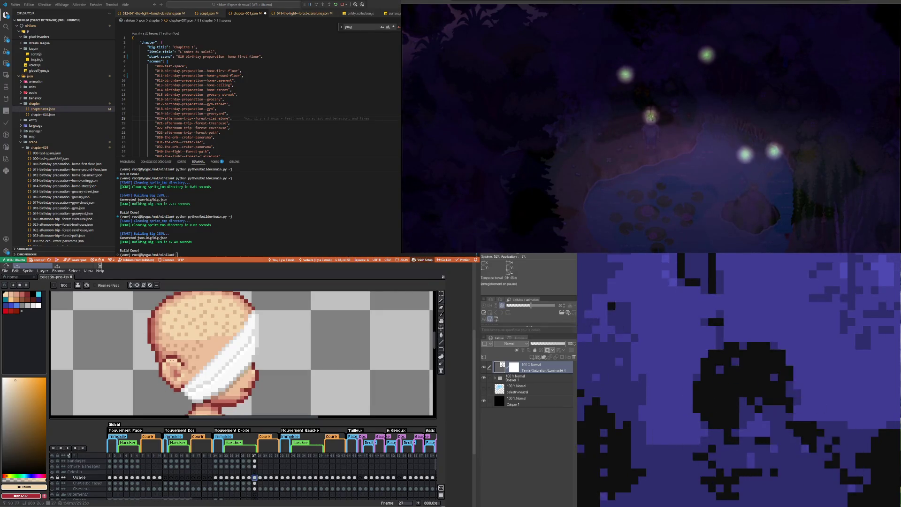
Step: Sample the skin tone from frame 27's head, then step back through the frames and return to 27
{"action": "key", "text": "i"}
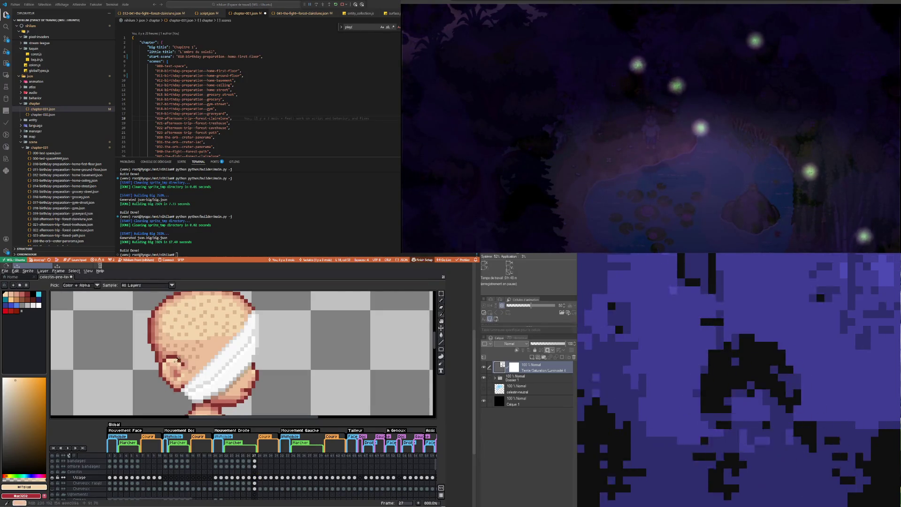
{"action": "left_click", "coordinate": [177, 360]}
{"action": "key", "text": "b"}
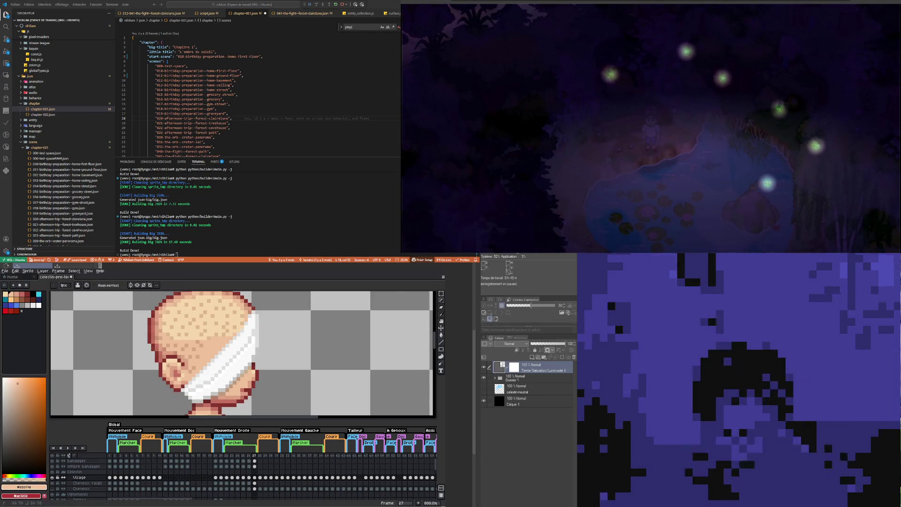
{"action": "key", "text": "Left"}
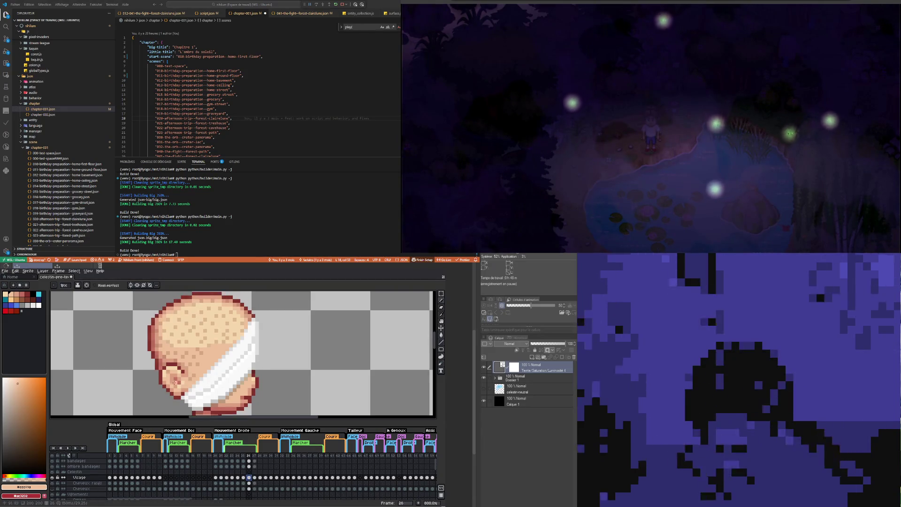
{"action": "key", "text": "Left"}
{"action": "key", "text": "Left"}
{"action": "key", "text": "Left"}
{"action": "scroll", "coordinate": [221, 349], "scroll_direction": "down", "scroll_amount": 2}
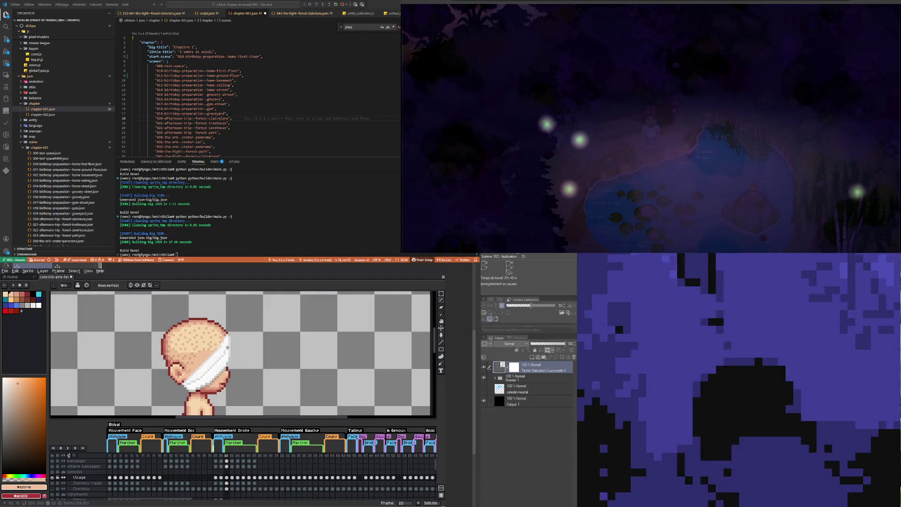
{"action": "scroll", "coordinate": [206, 347], "scroll_direction": "down", "scroll_amount": 1}
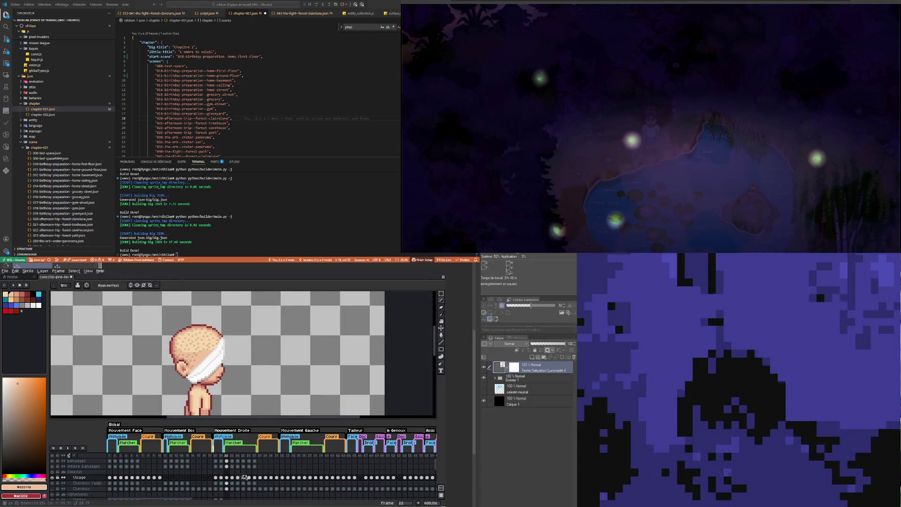
{"action": "left_click", "coordinate": [255, 477]}
{"action": "scroll", "coordinate": [181, 347], "scroll_direction": "down", "scroll_amount": 1}
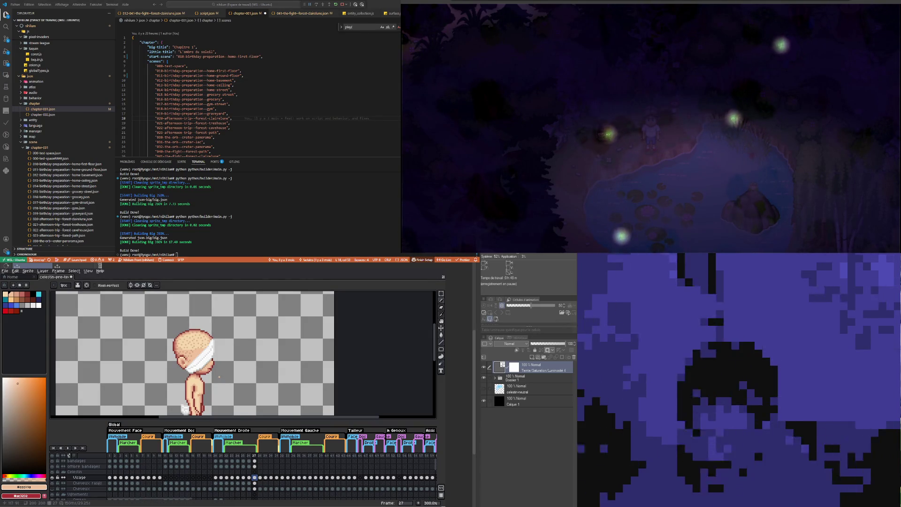
Step: Step the Visage layer through the walking poses on frames 22 to 27
{"action": "scroll", "coordinate": [219, 377], "scroll_direction": "down", "scroll_amount": 1}
{"action": "scroll", "coordinate": [213, 366], "scroll_direction": "up", "scroll_amount": 1}
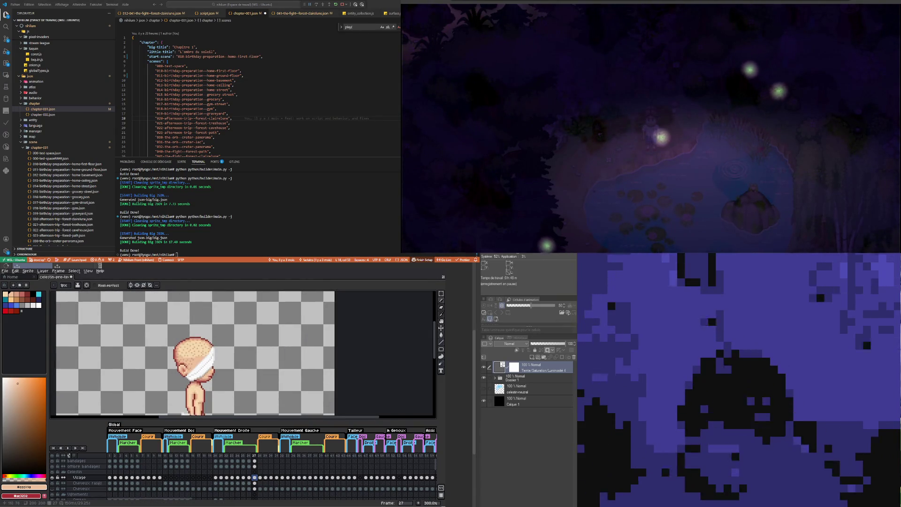
{"action": "scroll", "coordinate": [183, 413], "scroll_direction": "down", "scroll_amount": 1}
{"action": "scroll", "coordinate": [192, 360], "scroll_direction": "down", "scroll_amount": 1}
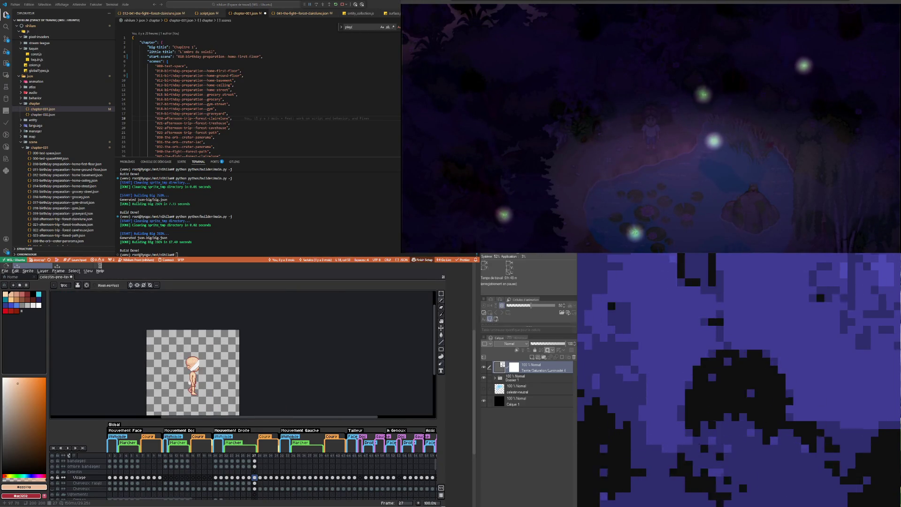
{"action": "scroll", "coordinate": [199, 372], "scroll_direction": "up", "scroll_amount": 1}
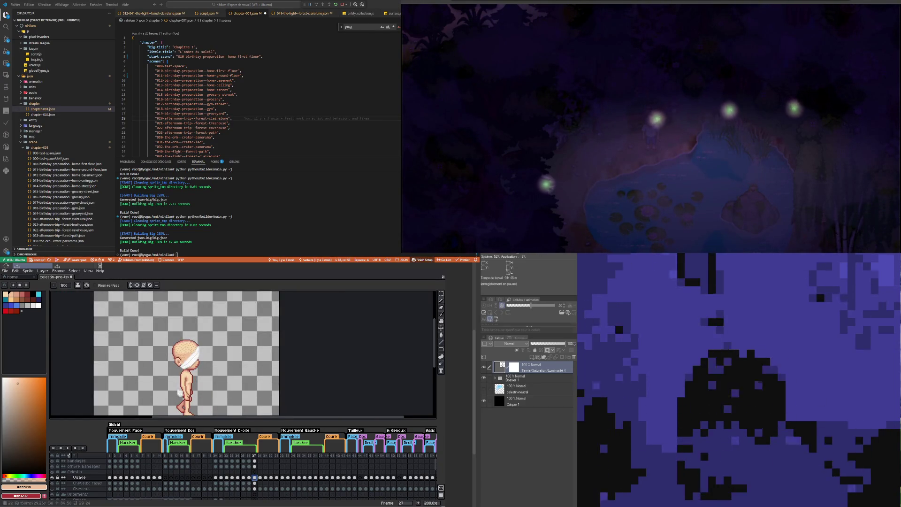
{"action": "left_click", "coordinate": [228, 478]}
{"action": "left_click", "coordinate": [232, 477]}
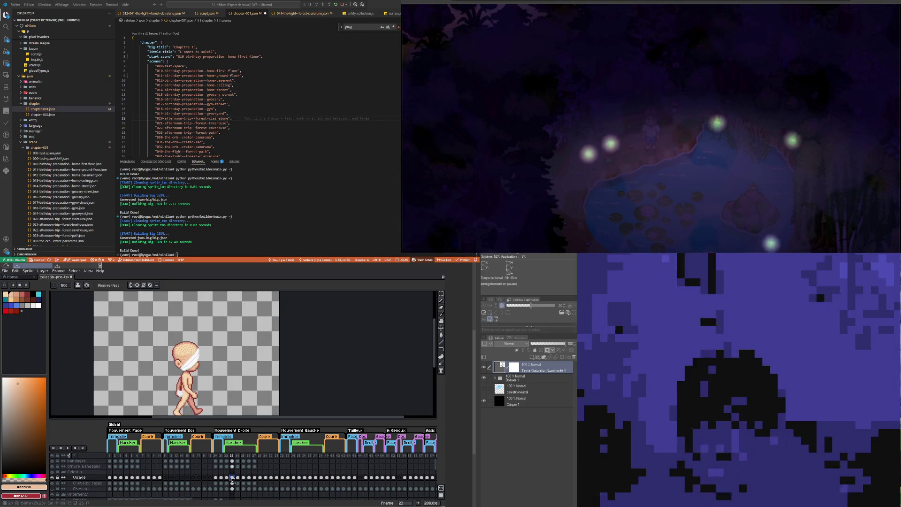
{"action": "left_click", "coordinate": [237, 477]}
{"action": "left_click", "coordinate": [243, 477]}
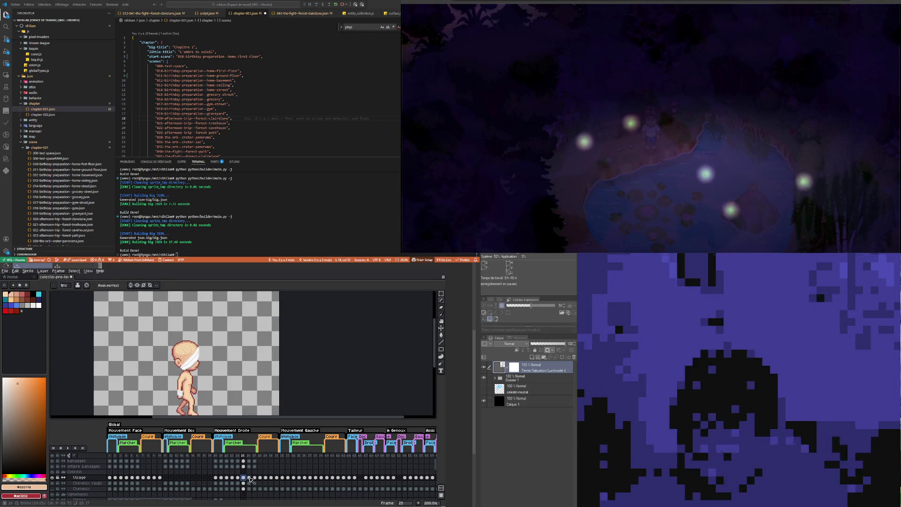
{"action": "left_click", "coordinate": [249, 477]}
{"action": "left_click", "coordinate": [255, 478]}
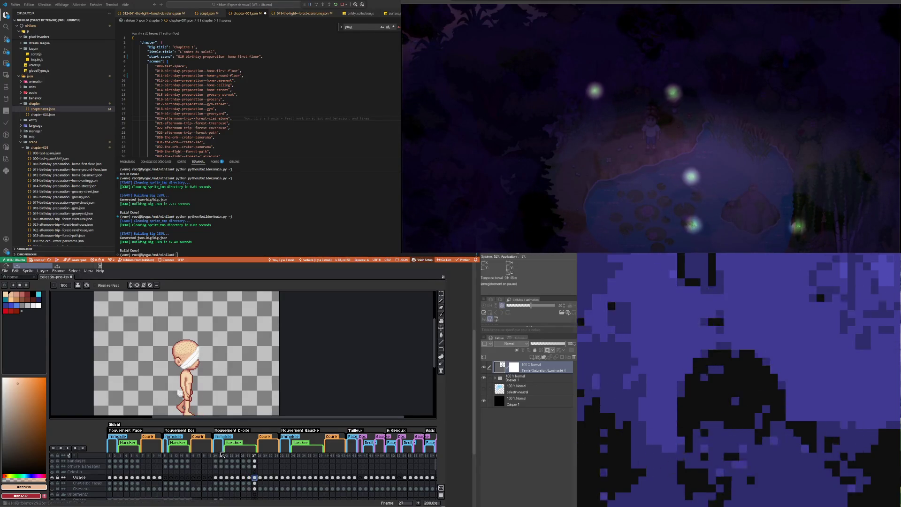
Step: Pan the canvas, compare bandages cels on frames 22 and 20, and choose the Rectangular Marquee
{"action": "left_click_drag", "start_coordinate": [200, 405], "coordinate": [211, 383]}
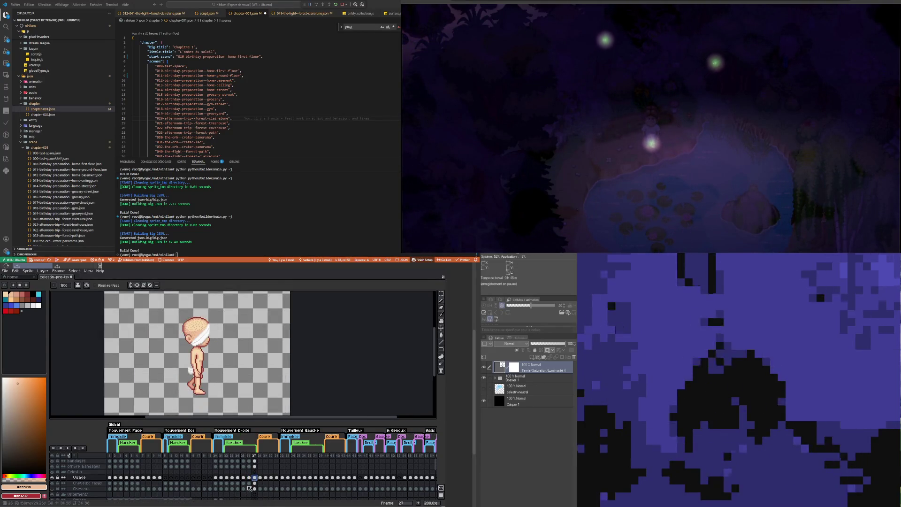
{"action": "left_click", "coordinate": [229, 466]}
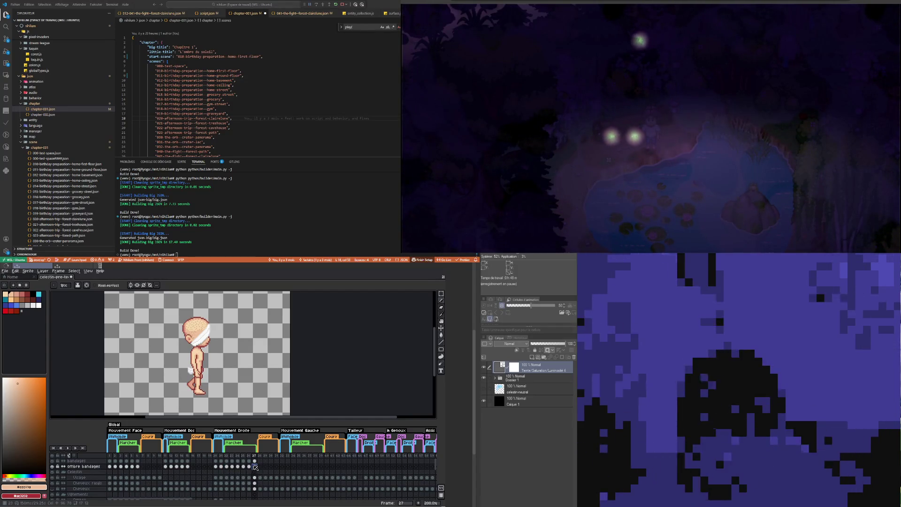
{"action": "left_click", "coordinate": [228, 461]}
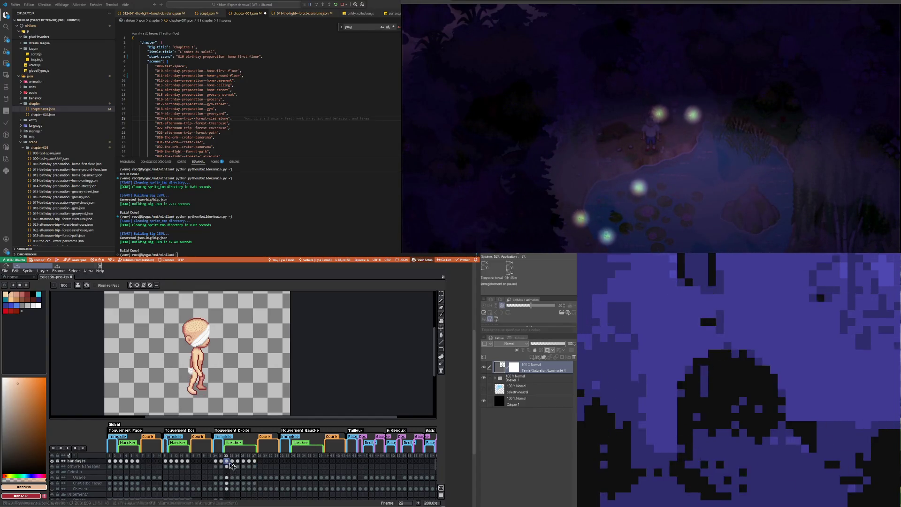
{"action": "left_click", "coordinate": [216, 461]}
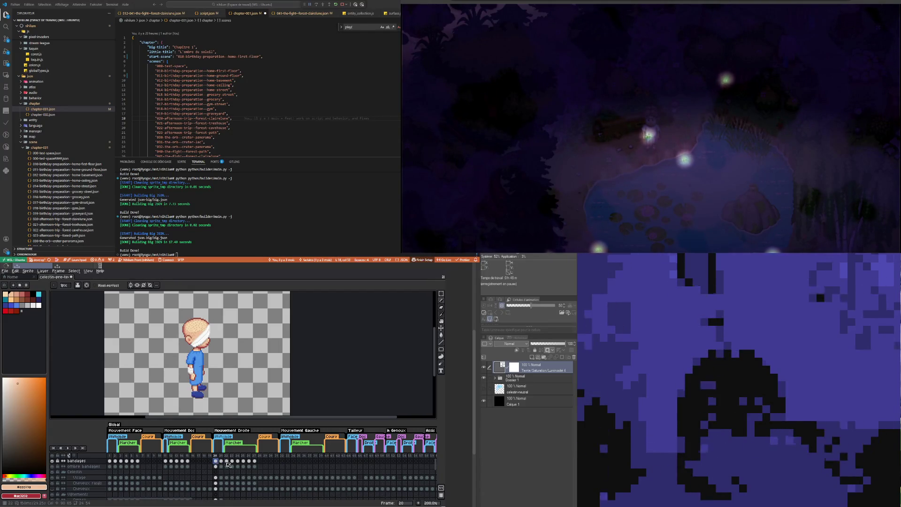
{"action": "left_click", "coordinate": [228, 461]}
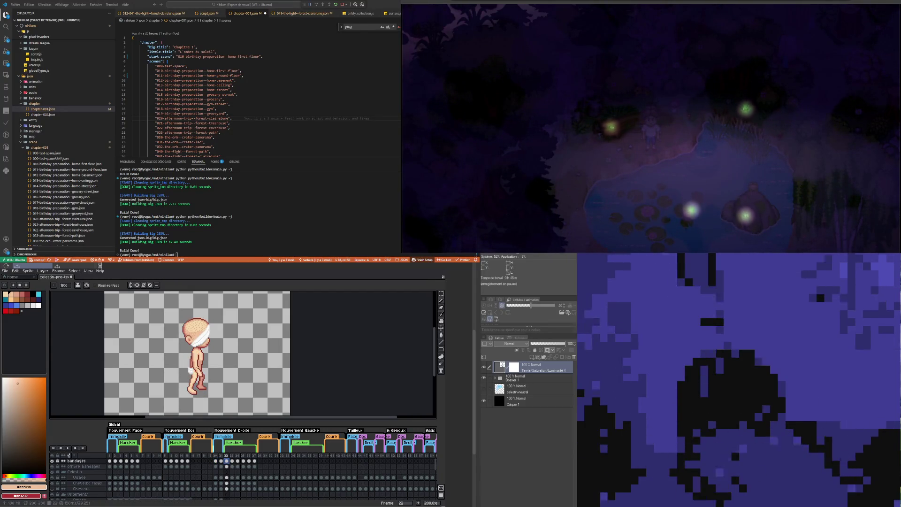
{"action": "left_click", "coordinate": [442, 293]}
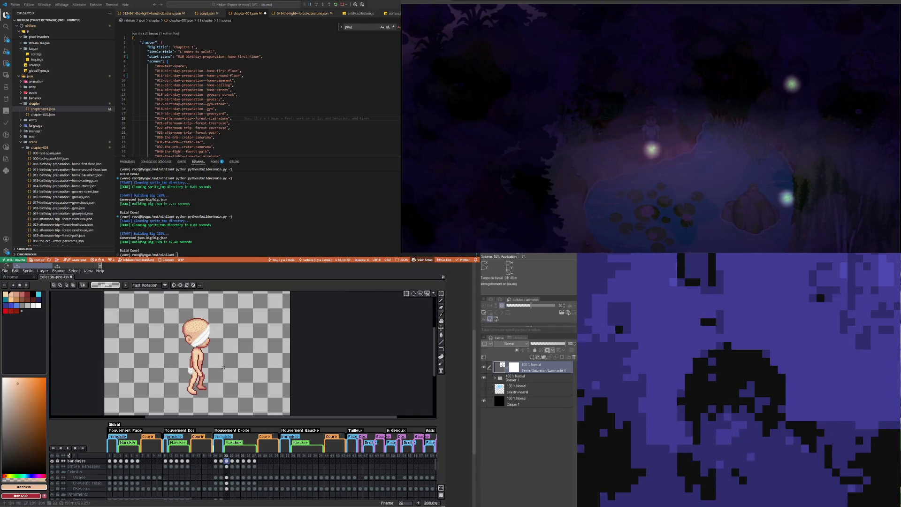
Step: Shift the selected bandaged body piece up and right on frames 22 and 23
{"action": "left_click_drag", "start_coordinate": [191, 378], "coordinate": [197, 373]}
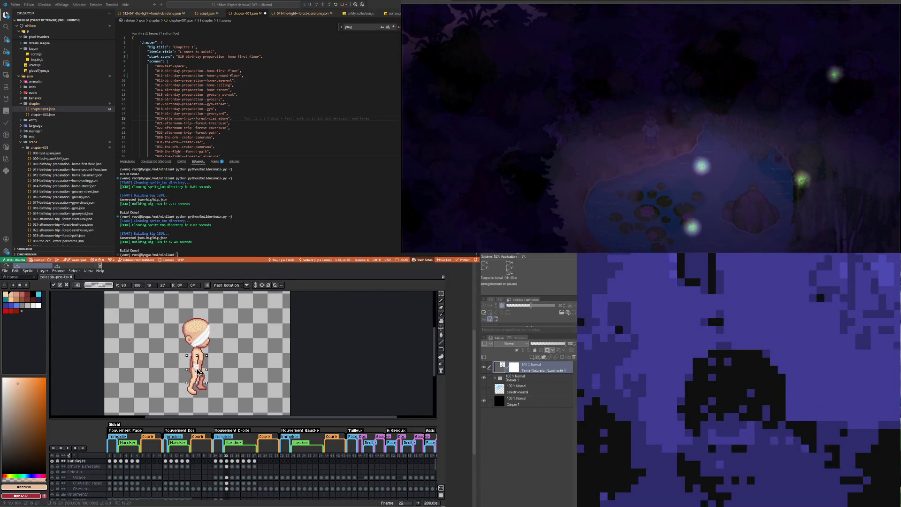
{"action": "scroll", "coordinate": [208, 367], "scroll_direction": "up", "scroll_amount": 2}
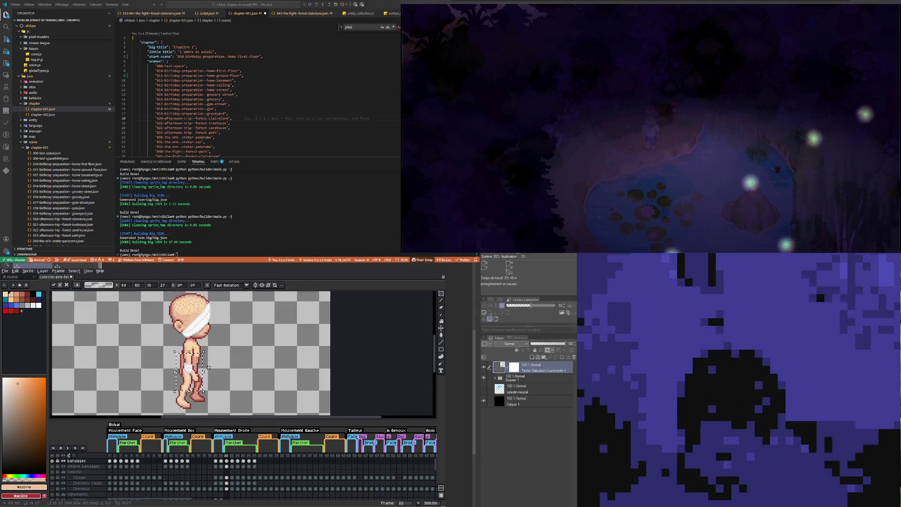
{"action": "left_click", "coordinate": [232, 467]}
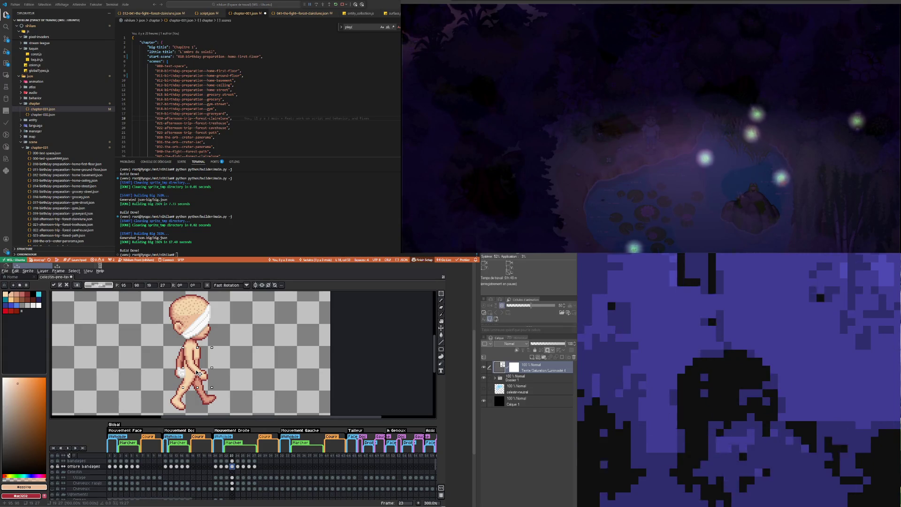
{"action": "left_click", "coordinate": [232, 461]}
{"action": "left_click_drag", "start_coordinate": [189, 376], "coordinate": [200, 371]}
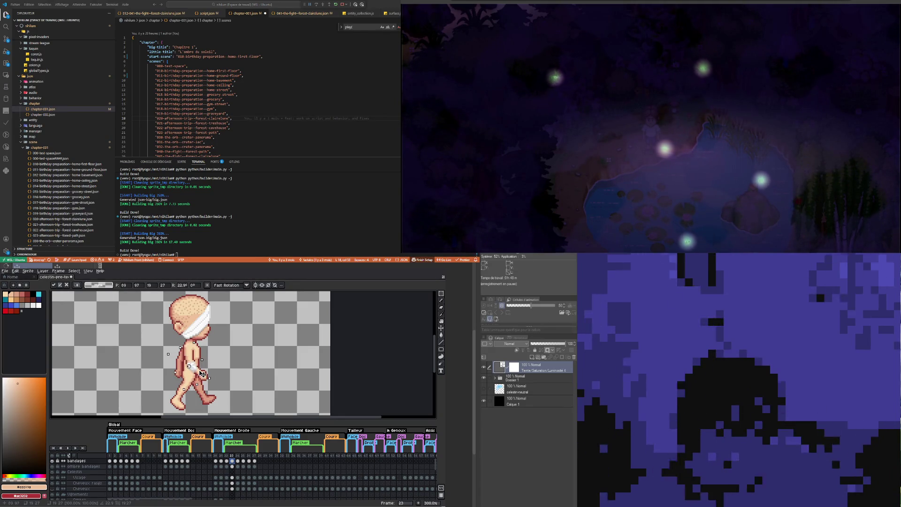
{"action": "left_click", "coordinate": [226, 460]}
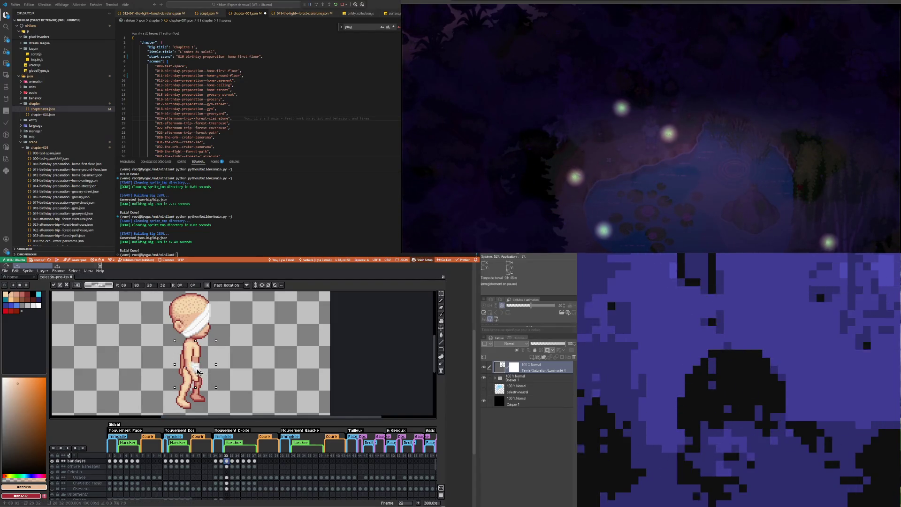
Step: Move the bandage selection down one pixel, then nudge the arm piece down-left on frame 23
{"action": "left_click", "coordinate": [194, 374]}
{"action": "left_click_drag", "start_coordinate": [194, 374], "coordinate": [194, 375]}
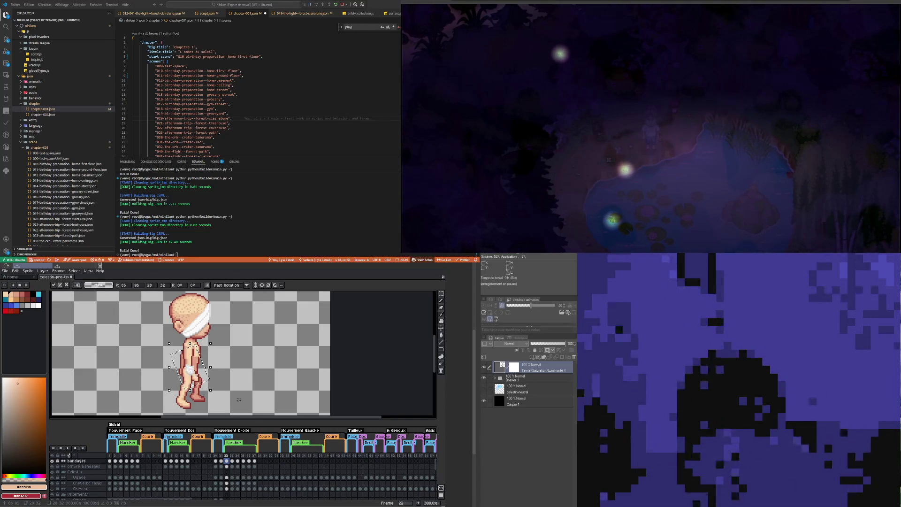
{"action": "left_click", "coordinate": [221, 461]}
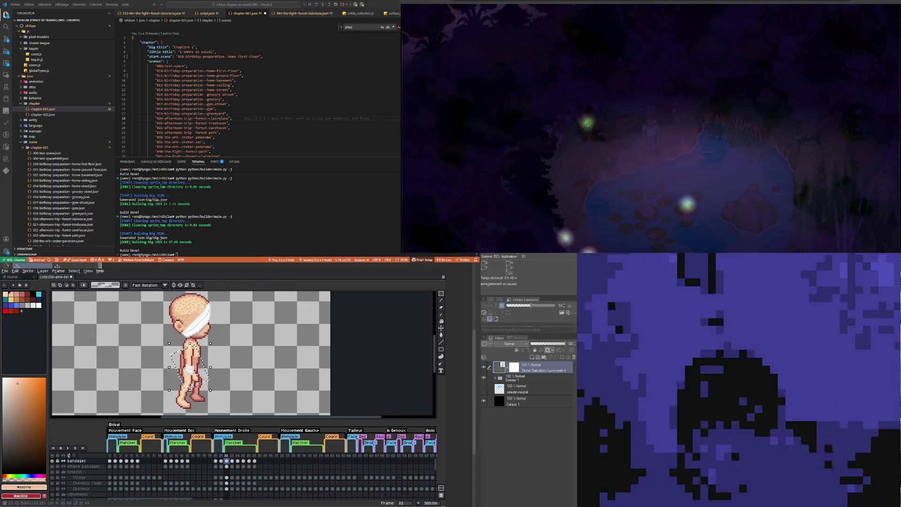
{"action": "key", "text": "period"}
{"action": "left_click_drag", "start_coordinate": [194, 367], "coordinate": [201, 374]}
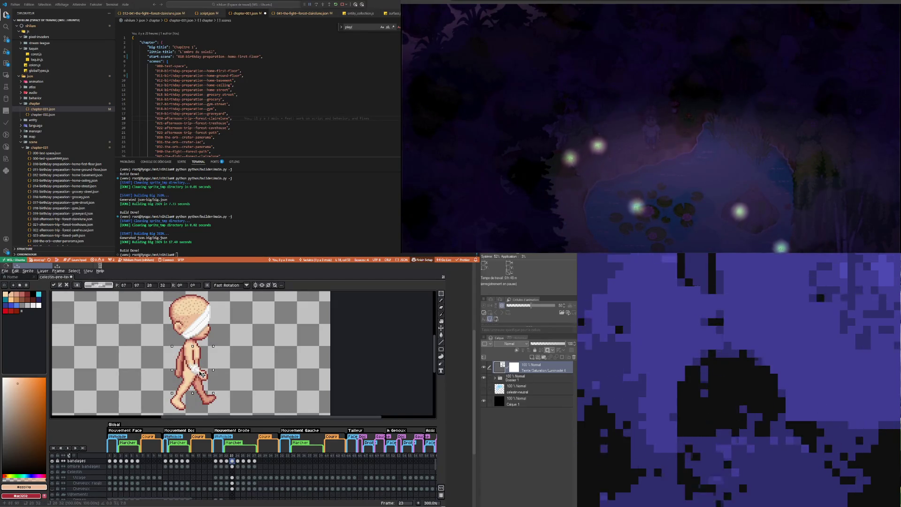
{"action": "key", "text": "Right"}
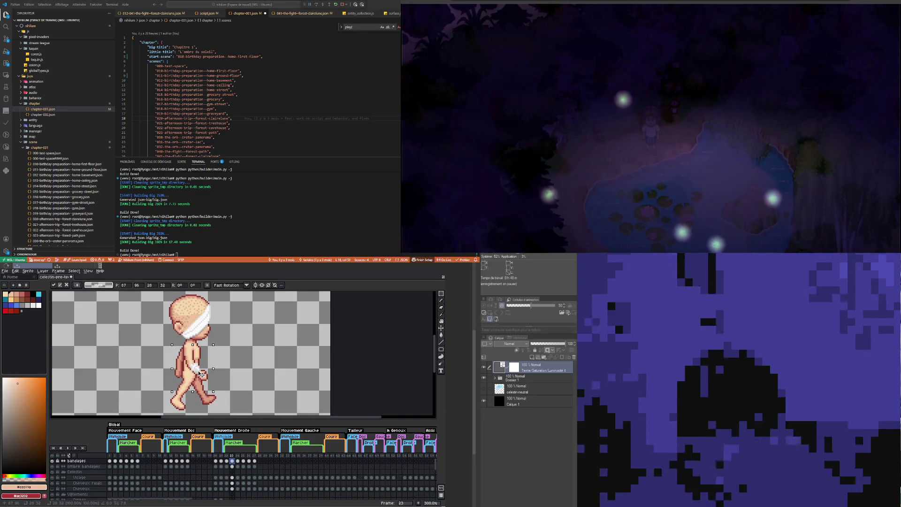
{"action": "key", "text": "Left"}
{"action": "key", "text": "Down"}
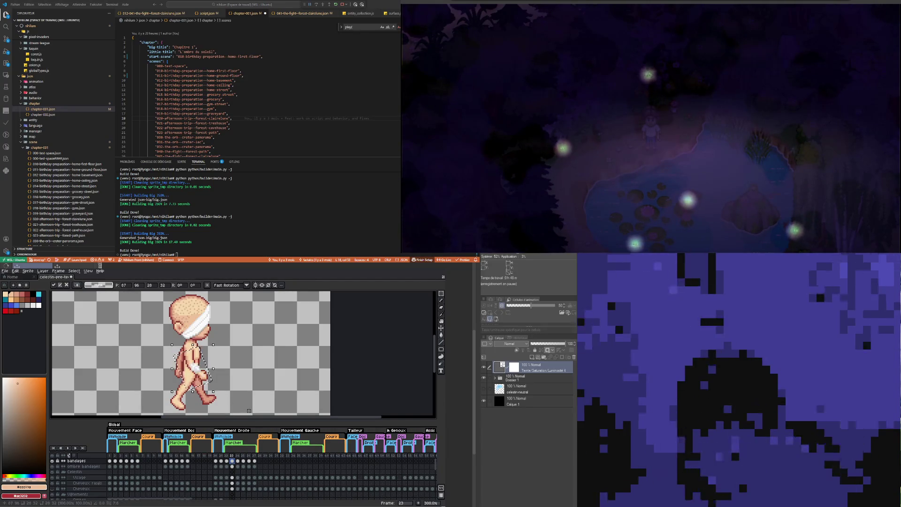
Step: Move the arm into place against the shoulder on frames 24, 25, 26 and 27
{"action": "left_click", "coordinate": [238, 461]}
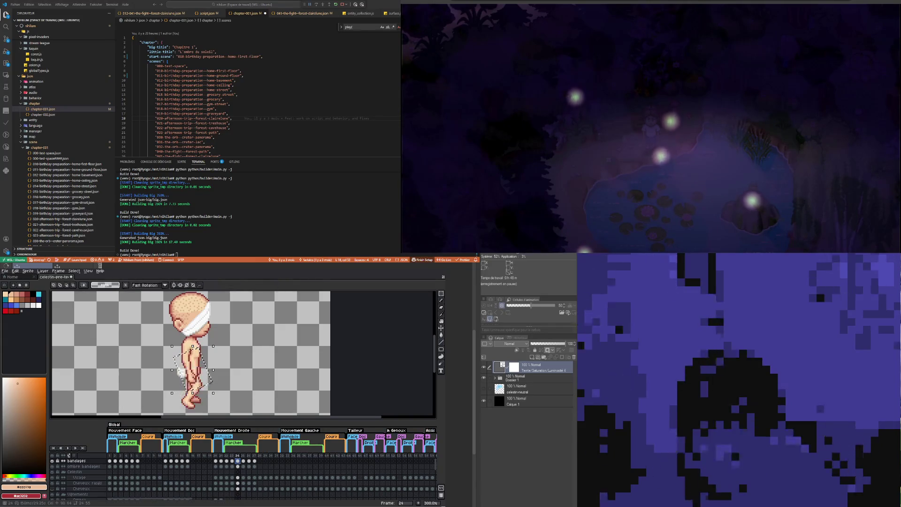
{"action": "left_click", "coordinate": [185, 377]}
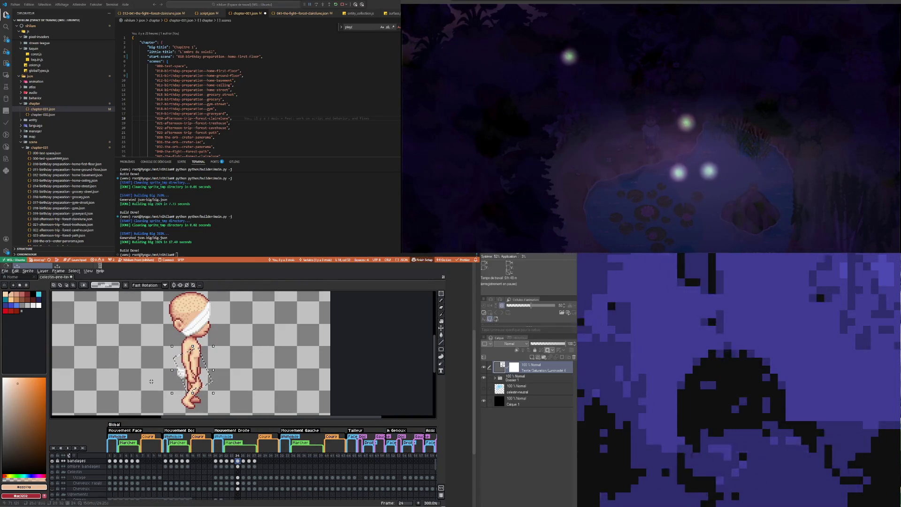
{"action": "left_click_drag", "start_coordinate": [186, 374], "coordinate": [191, 372]}
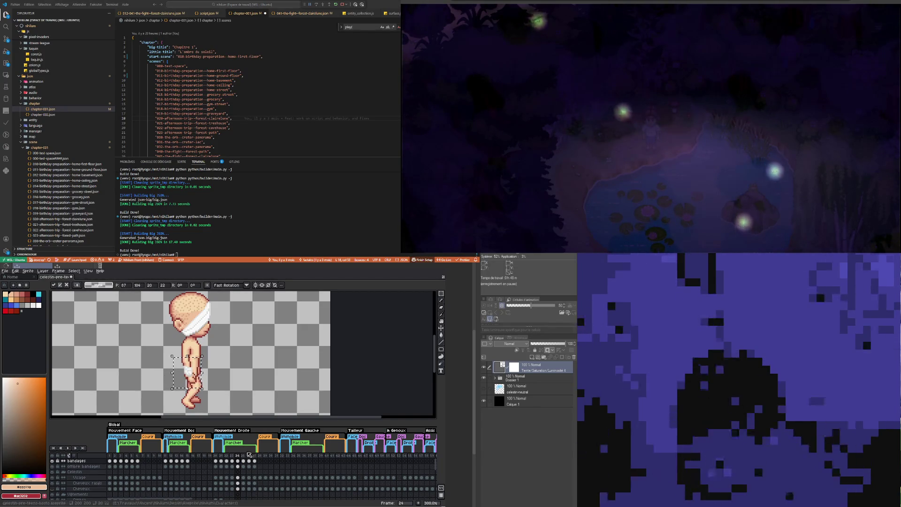
{"action": "key", "text": "Return"}
{"action": "key", "text": "Right"}
{"action": "key", "text": "Up"}
{"action": "key", "text": "Up"}
{"action": "key", "text": "Up"}
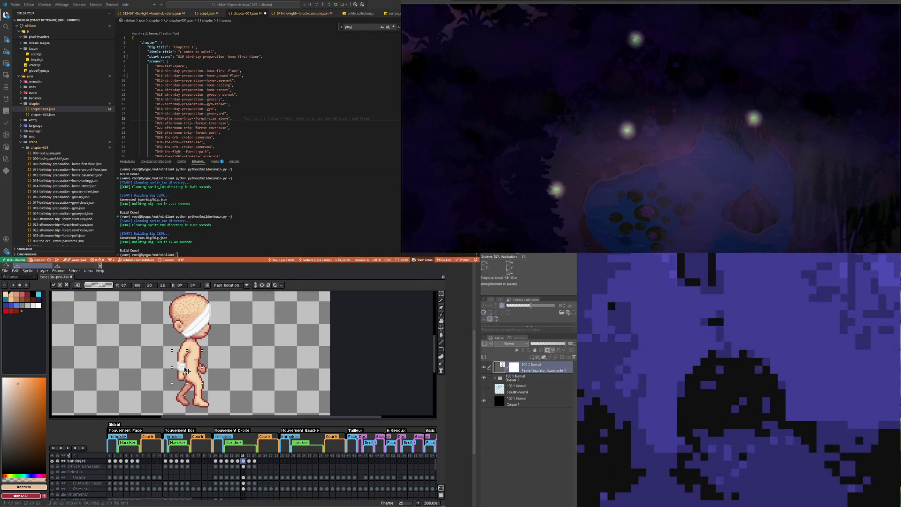
{"action": "left_click", "coordinate": [249, 461]}
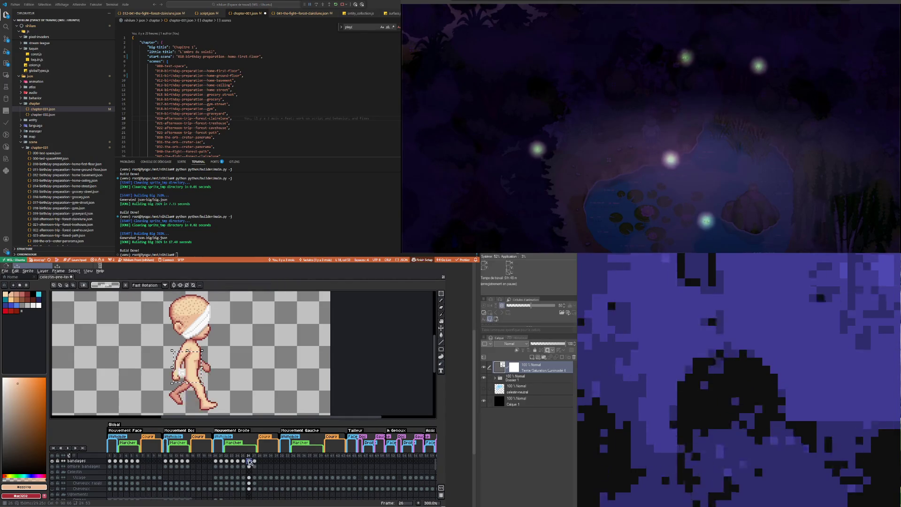
{"action": "left_click_drag", "start_coordinate": [183, 378], "coordinate": [181, 370]}
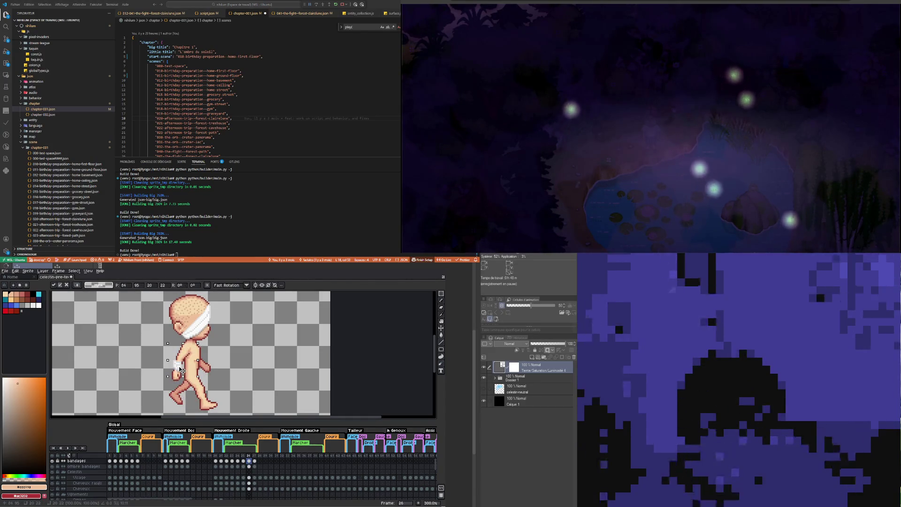
{"action": "left_click", "coordinate": [254, 461]}
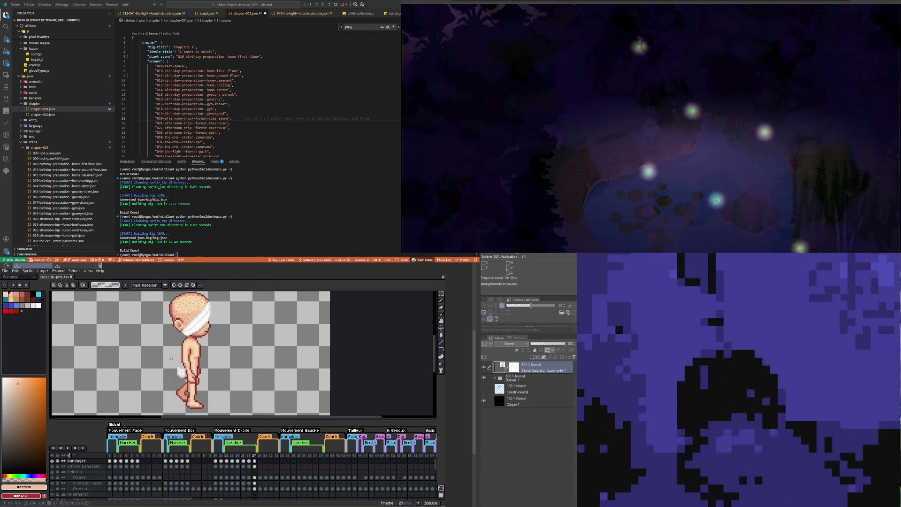
{"action": "left_click", "coordinate": [195, 377]}
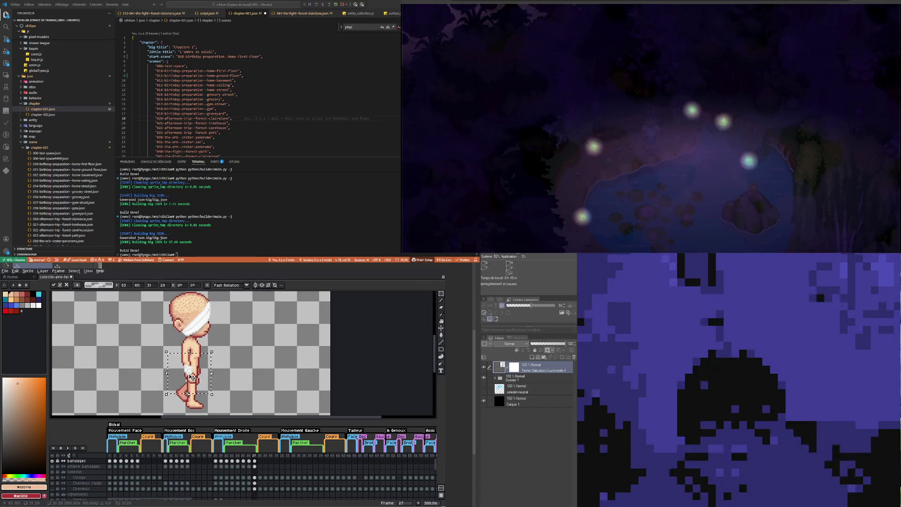
{"action": "key", "text": "Return"}
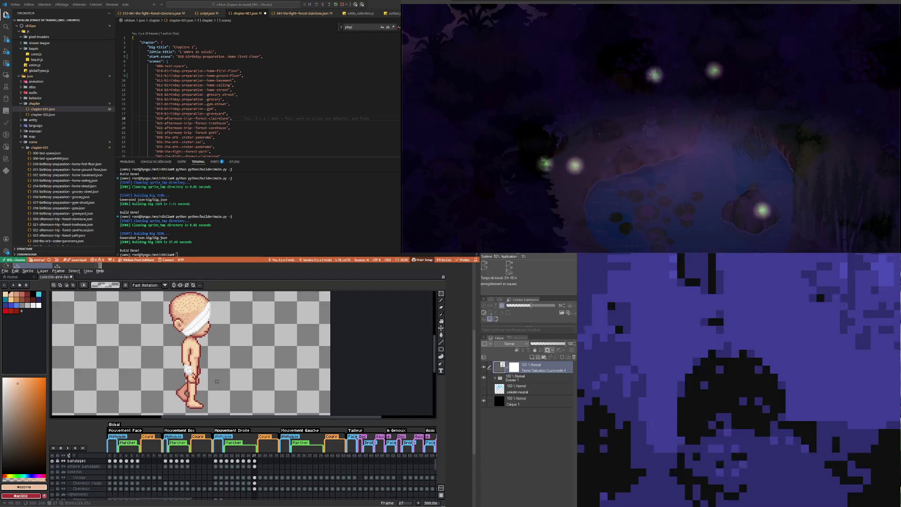
Step: Play the walk cycle to check alignment, then inspect frame 23 on ombre bandages and Cheveux rasés
{"action": "left_click", "coordinate": [67, 447]}
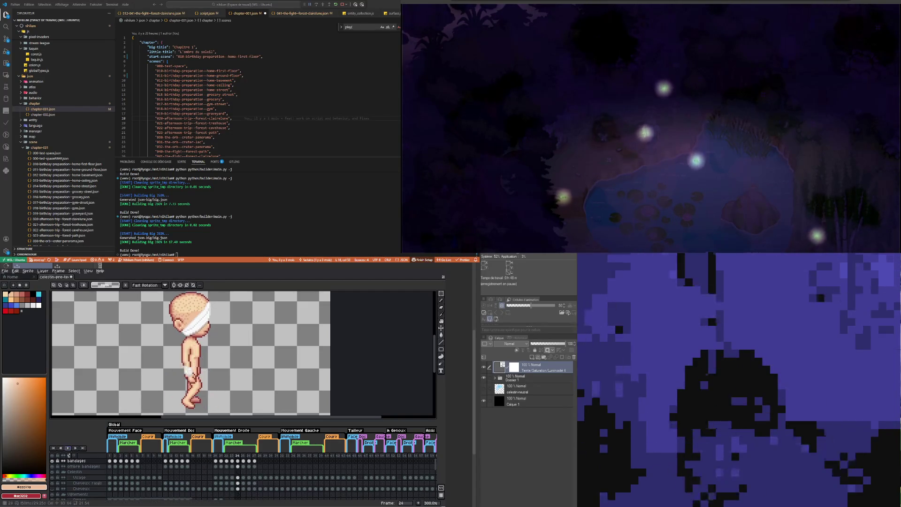
{"action": "left_click", "coordinate": [193, 353]}
{"action": "left_click", "coordinate": [232, 466]}
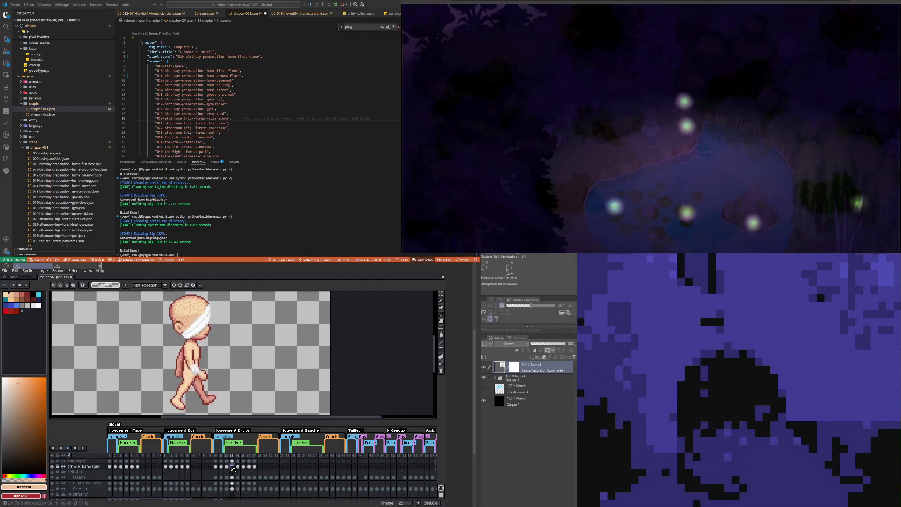
{"action": "key", "text": "minus"}
{"action": "key", "text": "minus"}
{"action": "key", "text": "plus"}
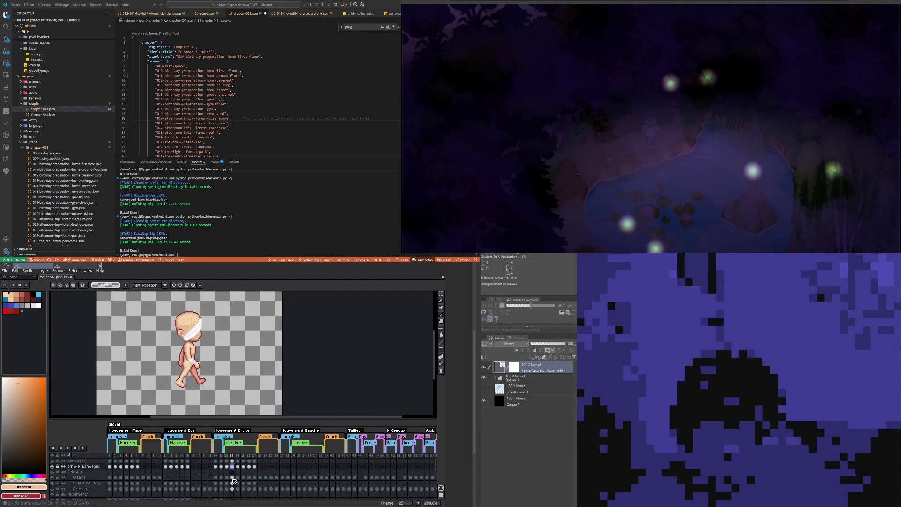
{"action": "left_click", "coordinate": [233, 485]}
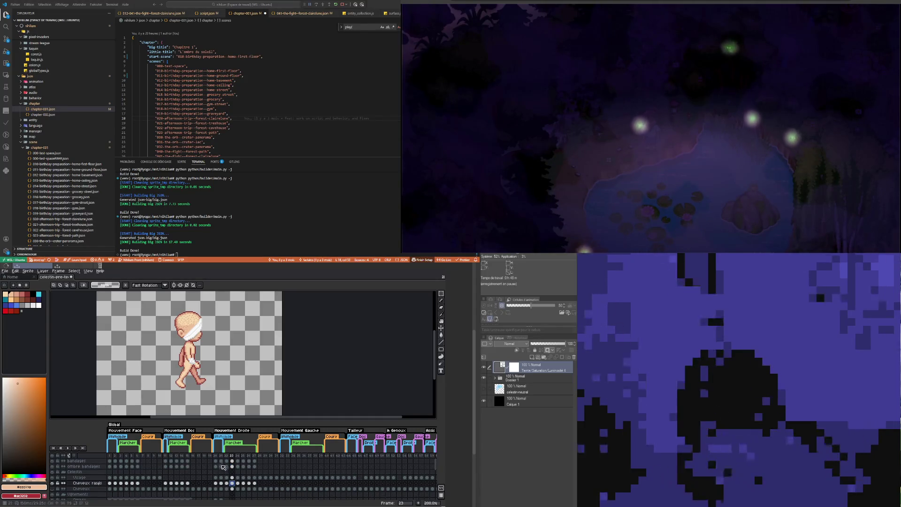
{"action": "scroll", "coordinate": [250, 485], "scroll_direction": "down", "scroll_amount": 3}
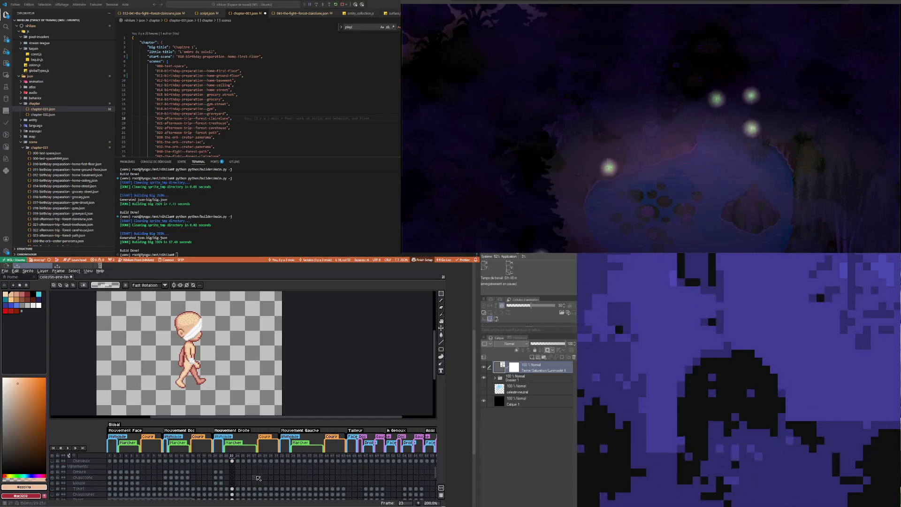
{"action": "scroll", "coordinate": [258, 477], "scroll_direction": "up", "scroll_amount": 1}
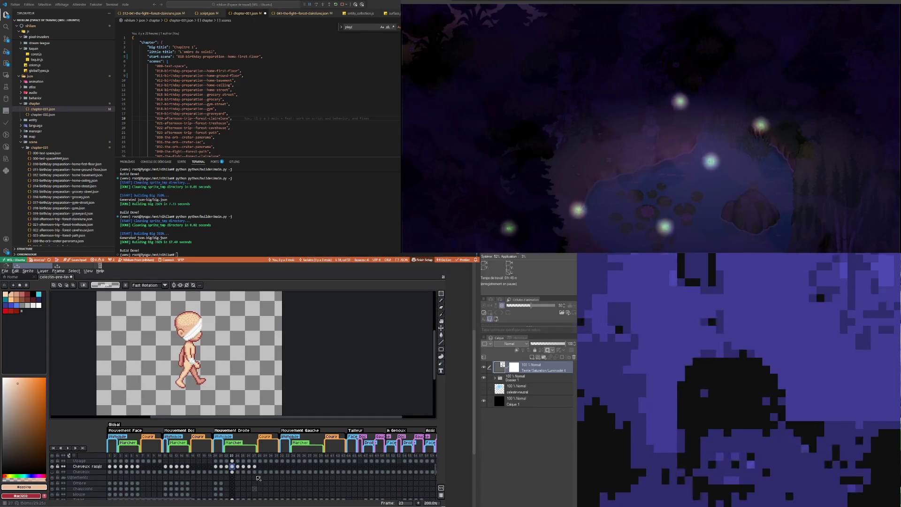
{"action": "scroll", "coordinate": [259, 478], "scroll_direction": "up", "scroll_amount": 1}
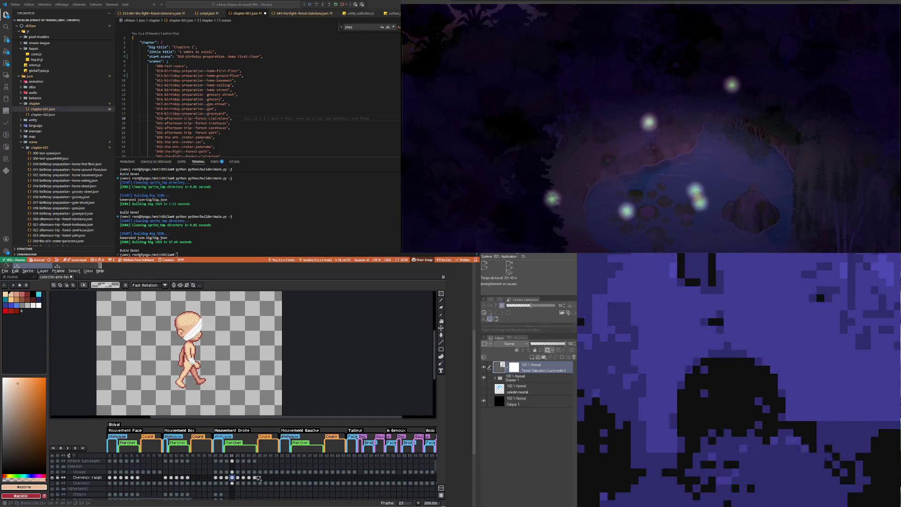
{"action": "scroll", "coordinate": [258, 478], "scroll_direction": "down", "scroll_amount": 3}
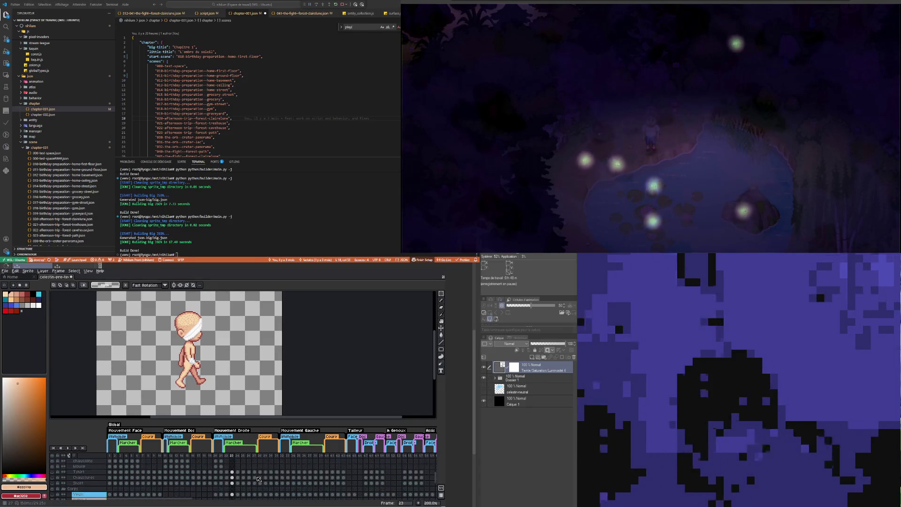
Step: Compare the chaussons cels on frames 19, 21 and 22, settling on frame 22
{"action": "scroll", "coordinate": [230, 470], "scroll_direction": "up", "scroll_amount": 1}
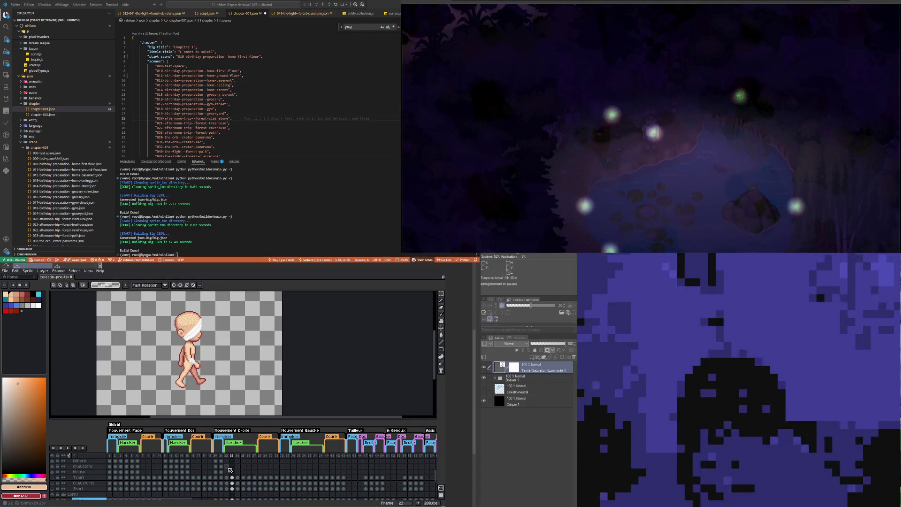
{"action": "left_click", "coordinate": [211, 467]}
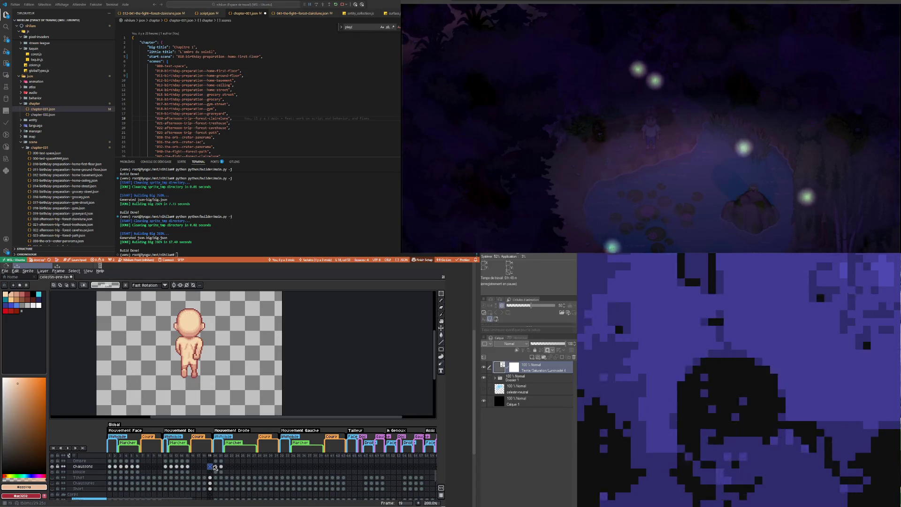
{"action": "left_click", "coordinate": [226, 467]}
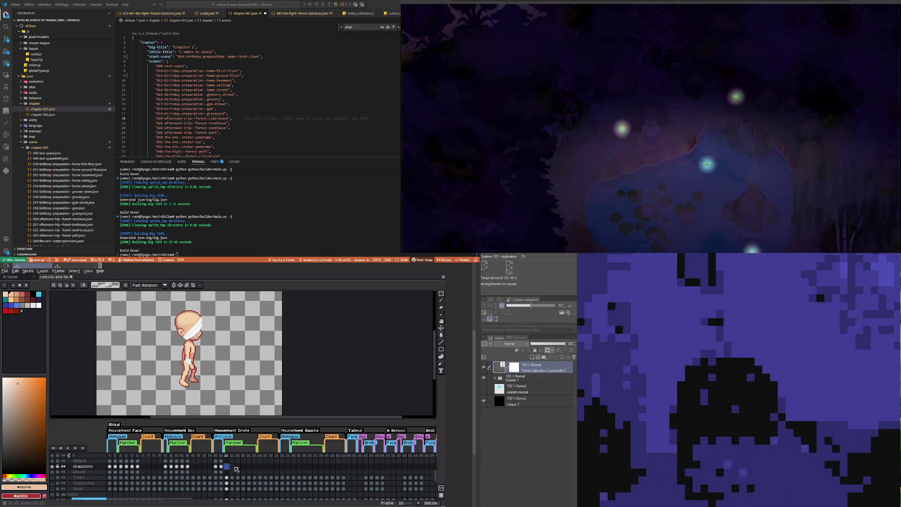
{"action": "left_click", "coordinate": [222, 466]}
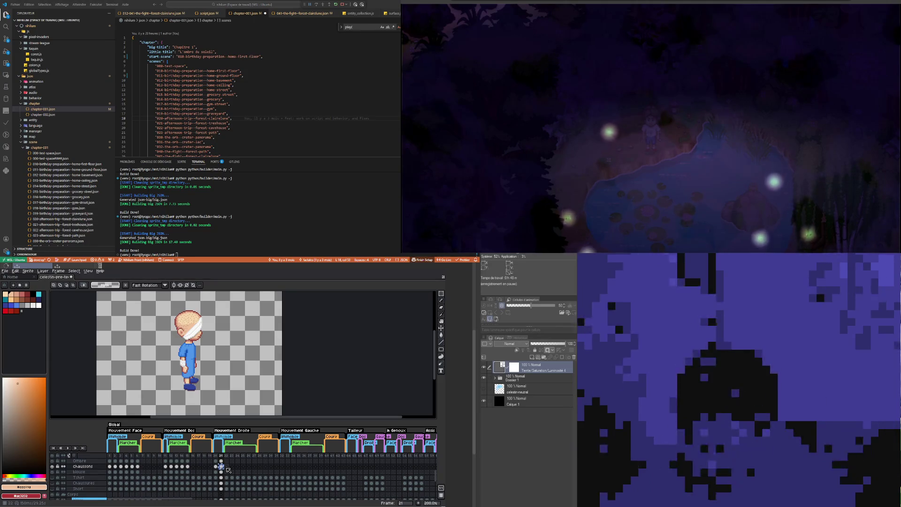
{"action": "left_click", "coordinate": [226, 467]}
Step: Paste the blue slippers into frame 22 and drag them beside the character's feet
{"action": "key", "text": "ctrl+v"}
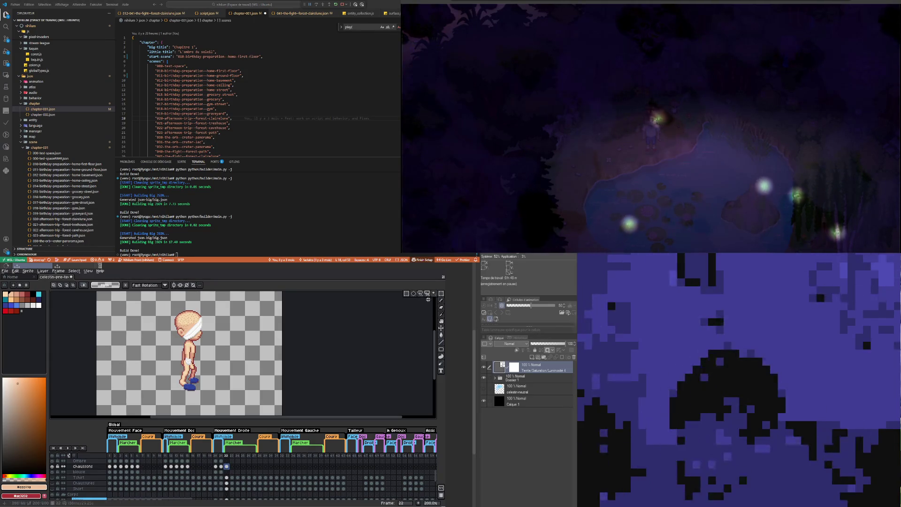
{"action": "key", "text": "w"}
{"action": "left_click", "coordinate": [191, 385]}
{"action": "left_click_drag", "start_coordinate": [191, 385], "coordinate": [218, 385]}
{"action": "left_click", "coordinate": [230, 468]}
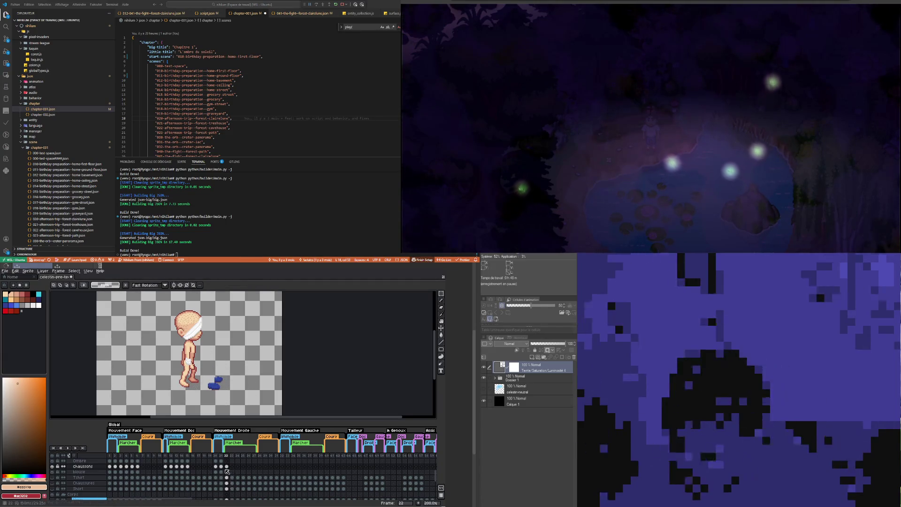
Step: Step the chaussons layer through frames 23 to 27
{"action": "left_click", "coordinate": [232, 468]}
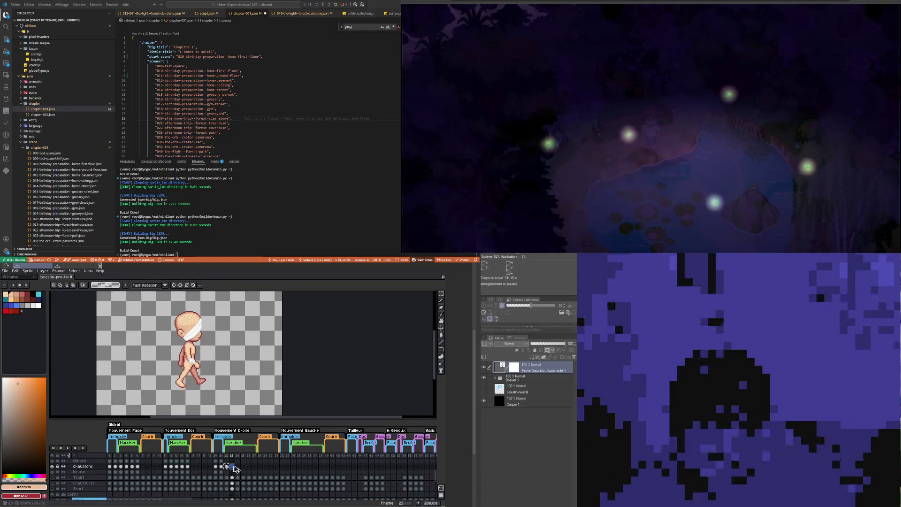
{"action": "left_click", "coordinate": [238, 468]}
{"action": "left_click", "coordinate": [243, 468]}
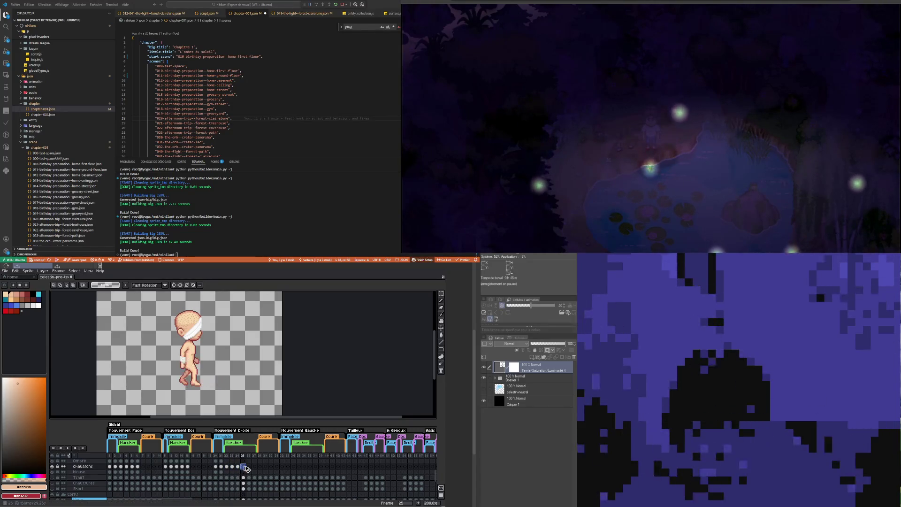
{"action": "left_click", "coordinate": [249, 468]}
{"action": "key", "text": "Right"}
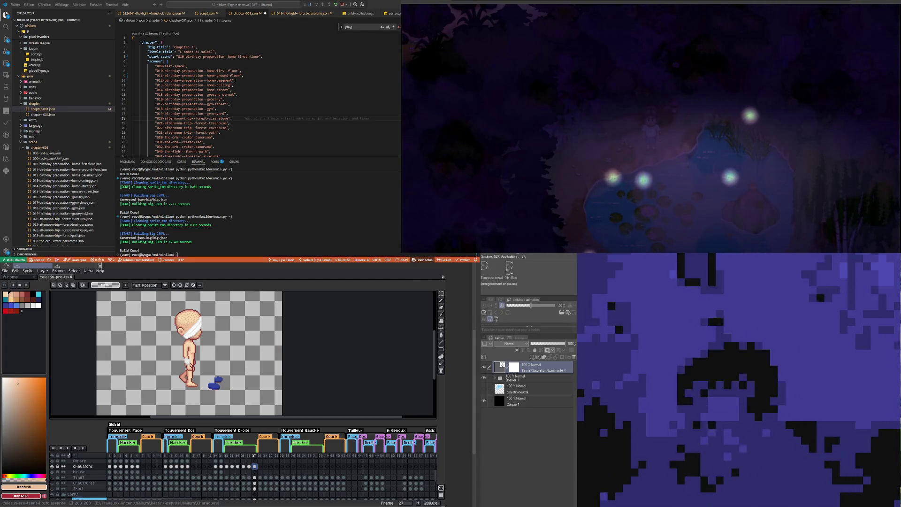
Step: Turn on the shoes layer's visibility in the timeline
{"action": "scroll", "coordinate": [174, 364], "scroll_direction": "up", "scroll_amount": 1}
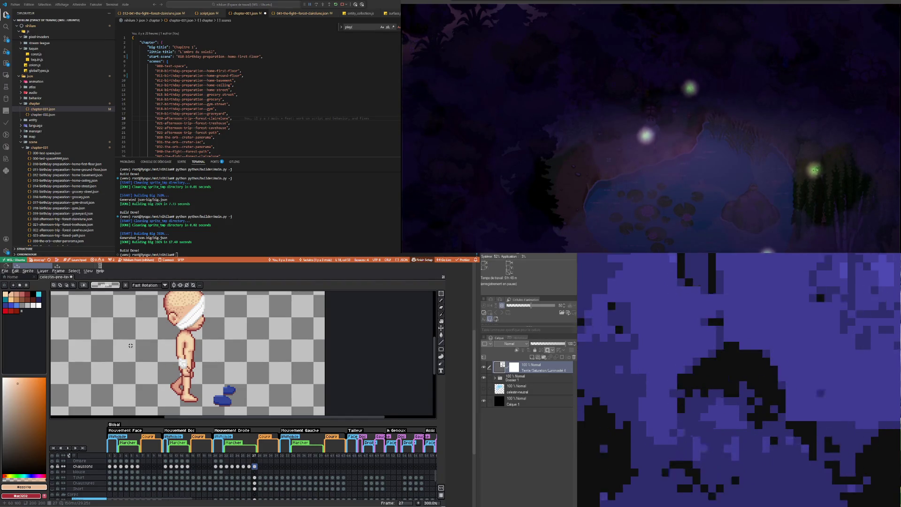
{"action": "scroll", "coordinate": [166, 363], "scroll_direction": "down", "scroll_amount": 1}
{"action": "scroll", "coordinate": [166, 363], "scroll_direction": "up", "scroll_amount": 2}
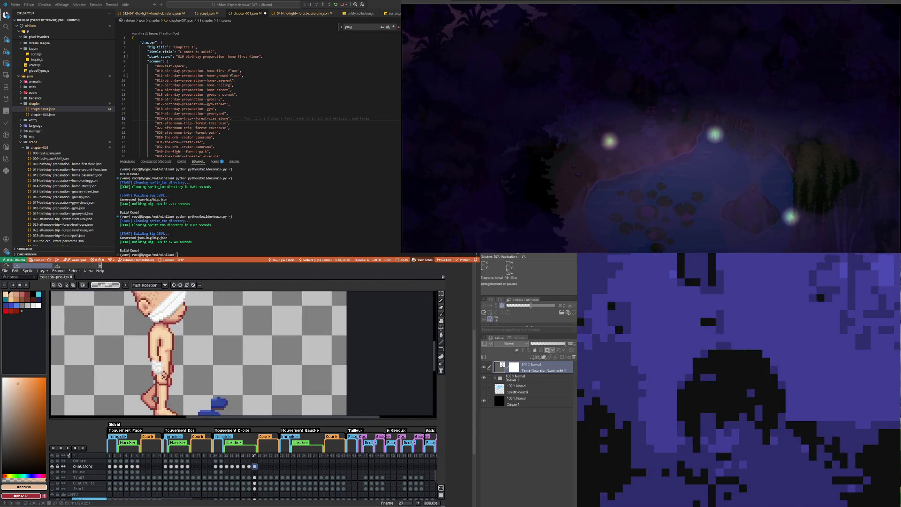
{"action": "scroll", "coordinate": [154, 375], "scroll_direction": "down", "scroll_amount": 1}
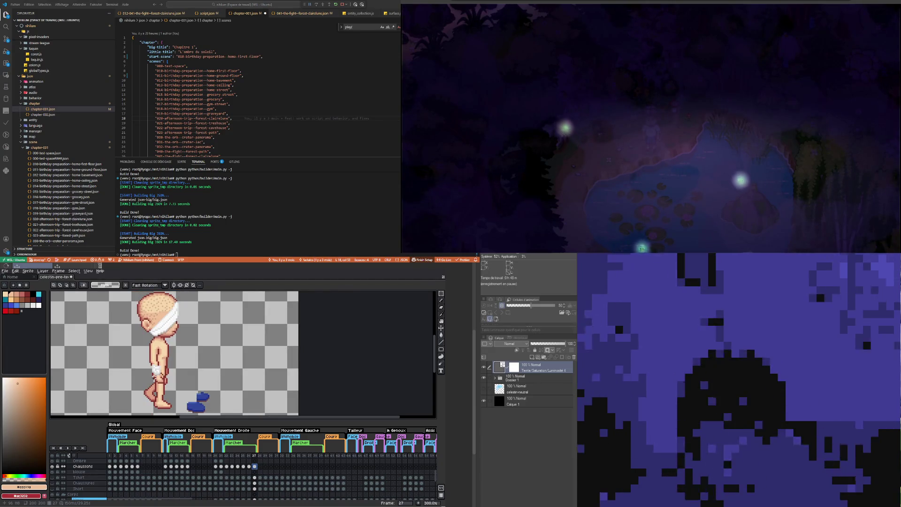
{"action": "scroll", "coordinate": [155, 384], "scroll_direction": "up", "scroll_amount": 1}
{"action": "scroll", "coordinate": [155, 385], "scroll_direction": "down", "scroll_amount": 1}
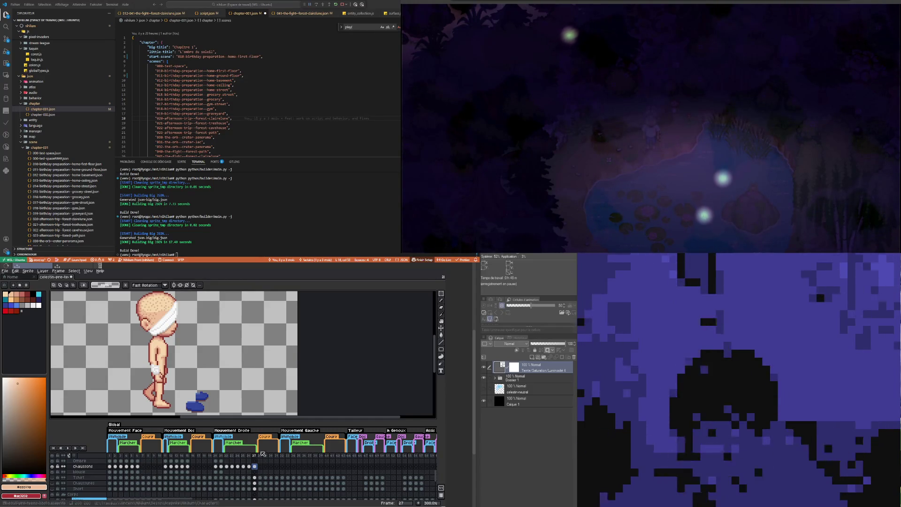
{"action": "scroll", "coordinate": [188, 370], "scroll_direction": "down", "scroll_amount": 1}
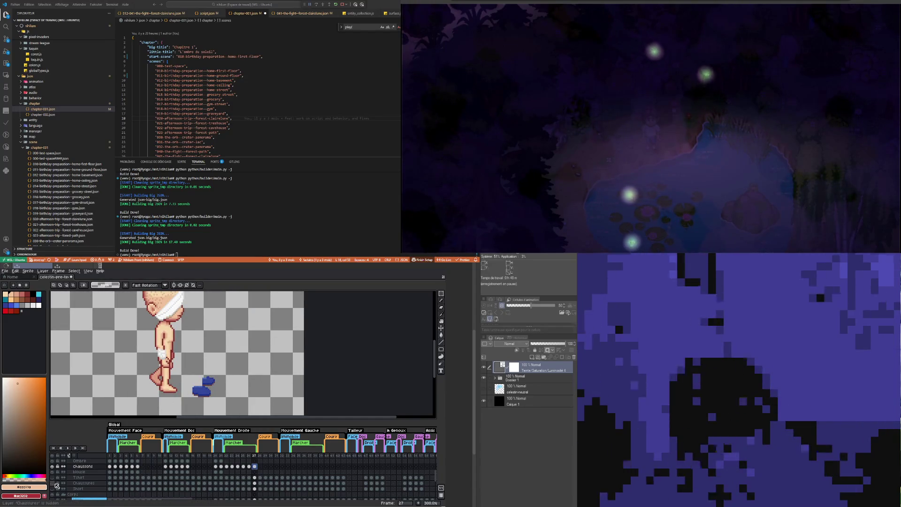
{"action": "left_click", "coordinate": [52, 483]}
Step: Zoom in on the feet and sample the shoe's dark red with the Eyedropper
{"action": "scroll", "coordinate": [175, 401], "scroll_direction": "up", "scroll_amount": 1}
{"action": "scroll", "coordinate": [175, 402], "scroll_direction": "up", "scroll_amount": 1}
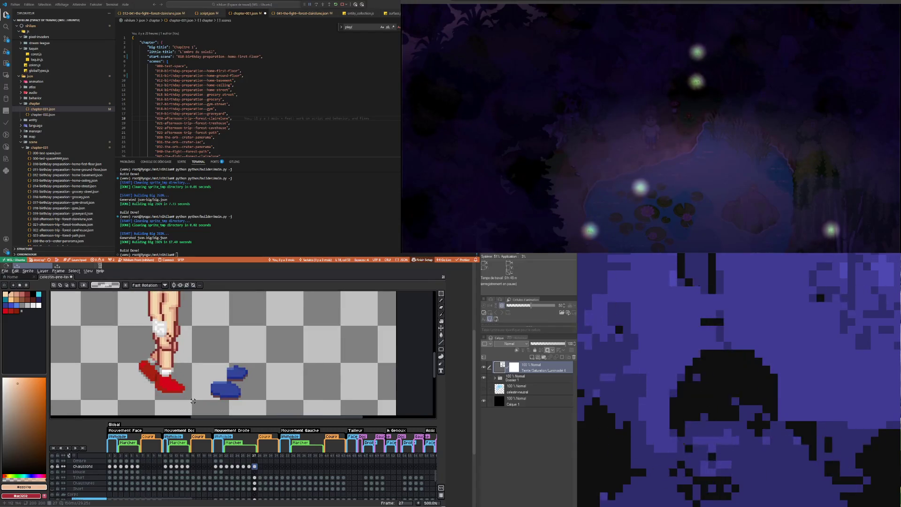
{"action": "scroll", "coordinate": [193, 393], "scroll_direction": "up", "scroll_amount": 1}
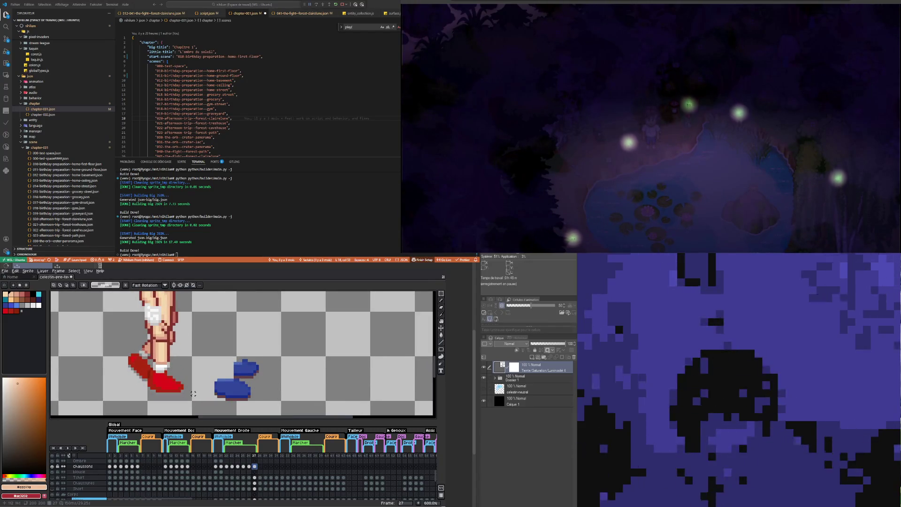
{"action": "key", "text": "i"}
{"action": "left_click", "coordinate": [156, 393]}
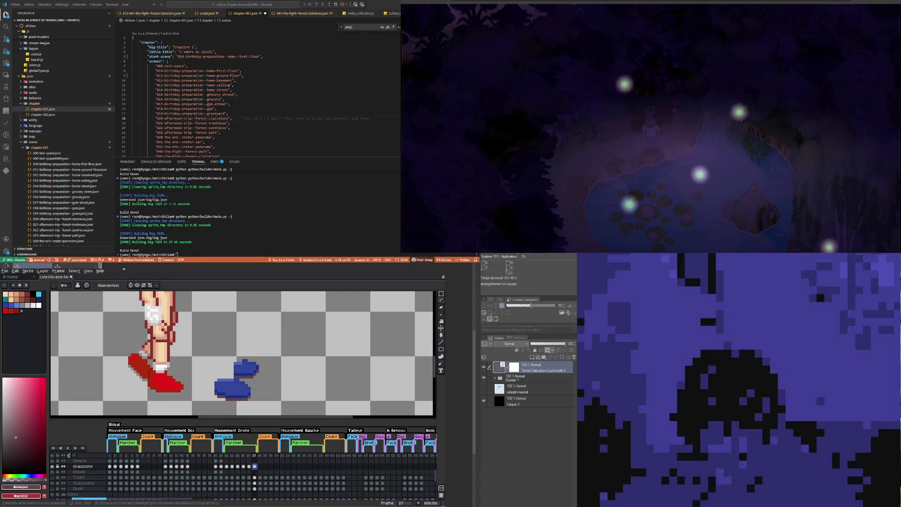
Step: Step back through the walk cycle from frame 26 to frame 23
{"action": "scroll", "coordinate": [158, 395], "scroll_direction": "up", "scroll_amount": 1}
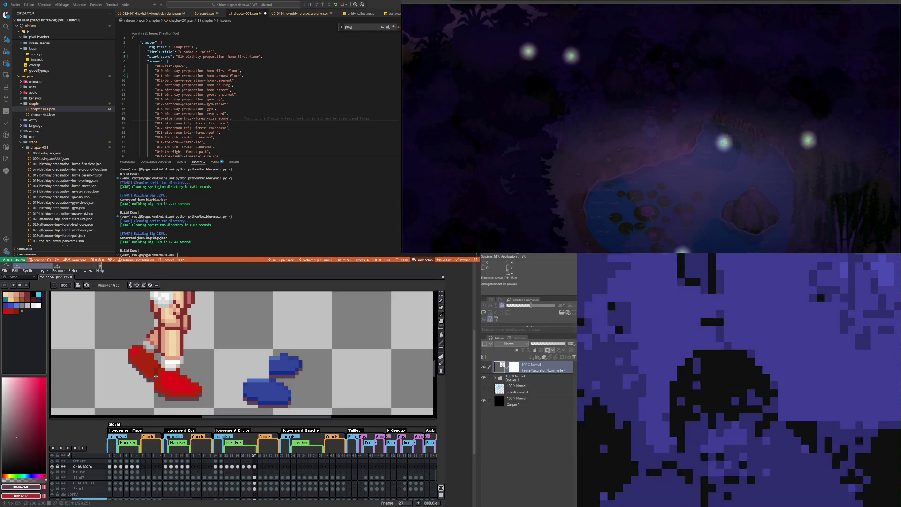
{"action": "left_click", "coordinate": [248, 467]}
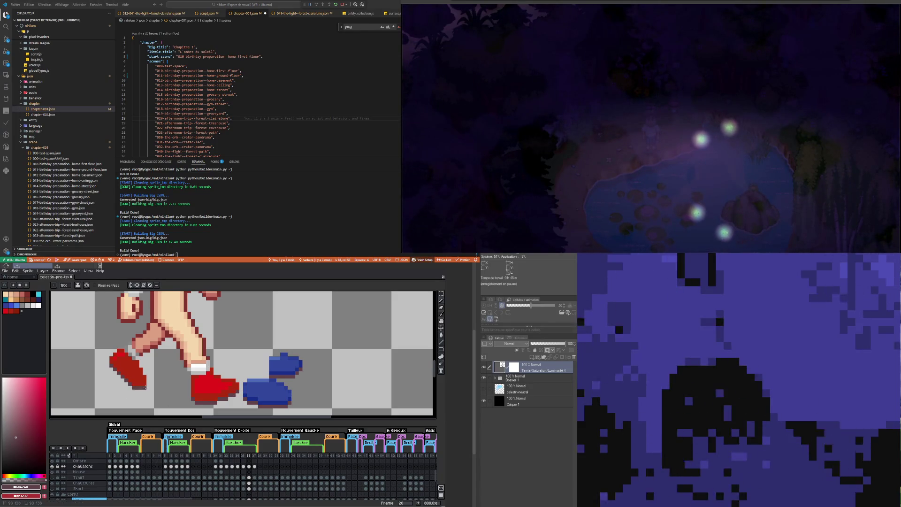
{"action": "left_click", "coordinate": [243, 467]}
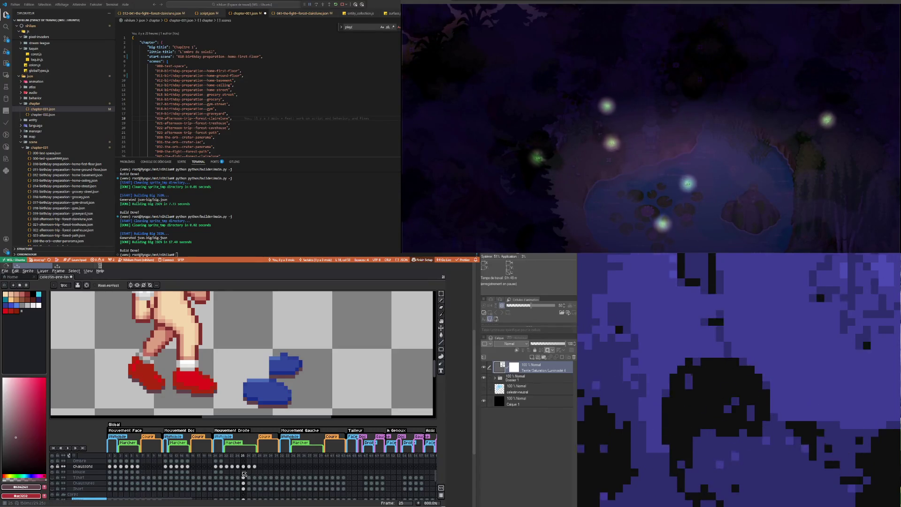
{"action": "key", "text": "Left"}
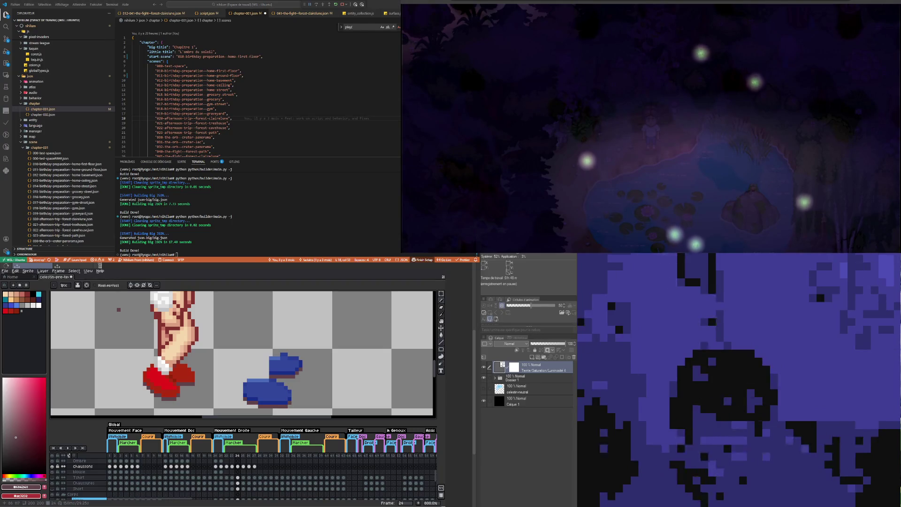
{"action": "left_click", "coordinate": [232, 466]}
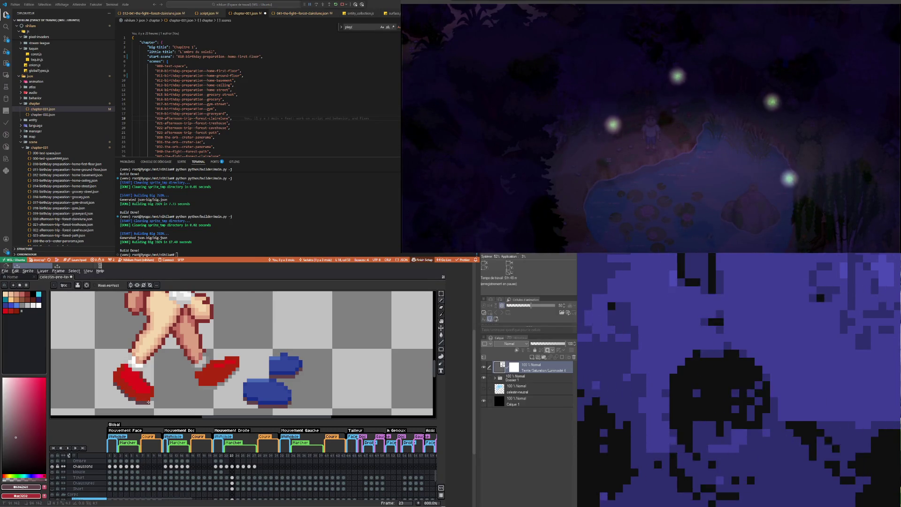
{"action": "scroll", "coordinate": [208, 402], "scroll_direction": "up", "scroll_amount": 4}
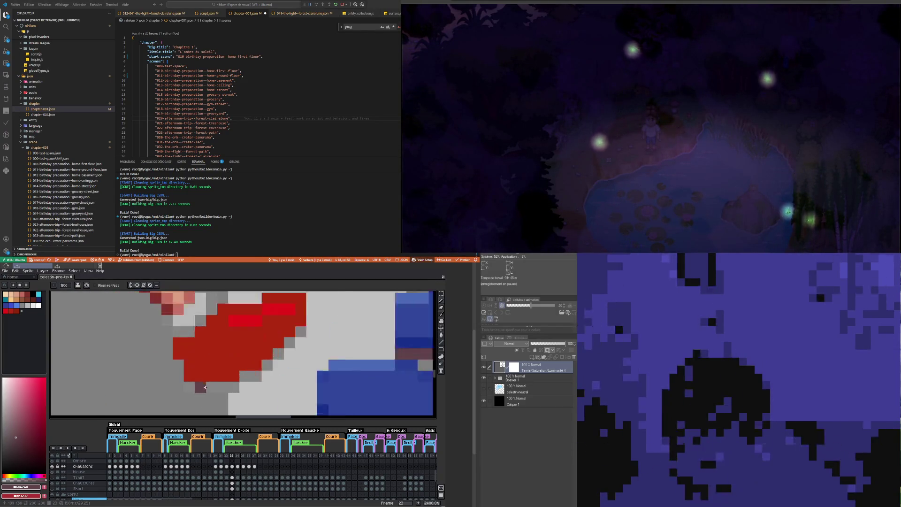
Step: On frame 22, undo the stray stroke and outline the shoe's lower-left edge in dark red
{"action": "scroll", "coordinate": [205, 387], "scroll_direction": "down", "scroll_amount": 3}
{"action": "scroll", "coordinate": [198, 389], "scroll_direction": "up", "scroll_amount": 2}
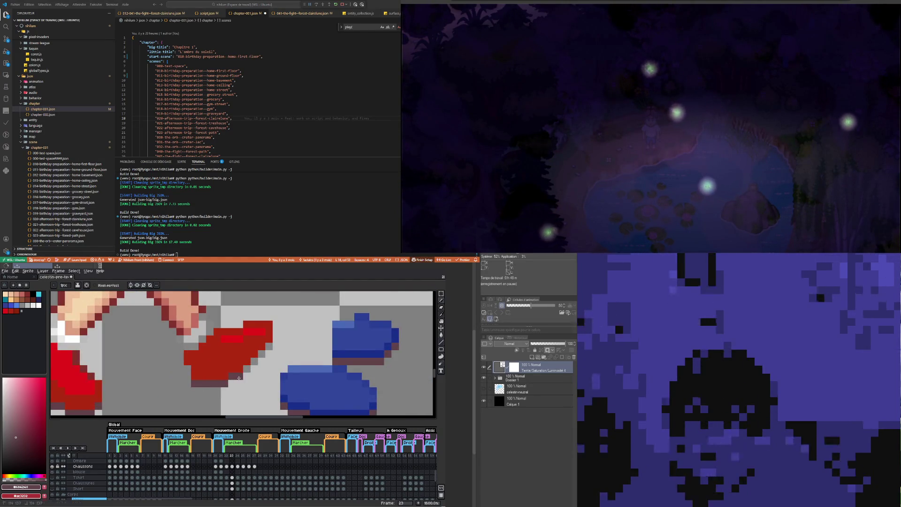
{"action": "scroll", "coordinate": [266, 347], "scroll_direction": "down", "scroll_amount": 3}
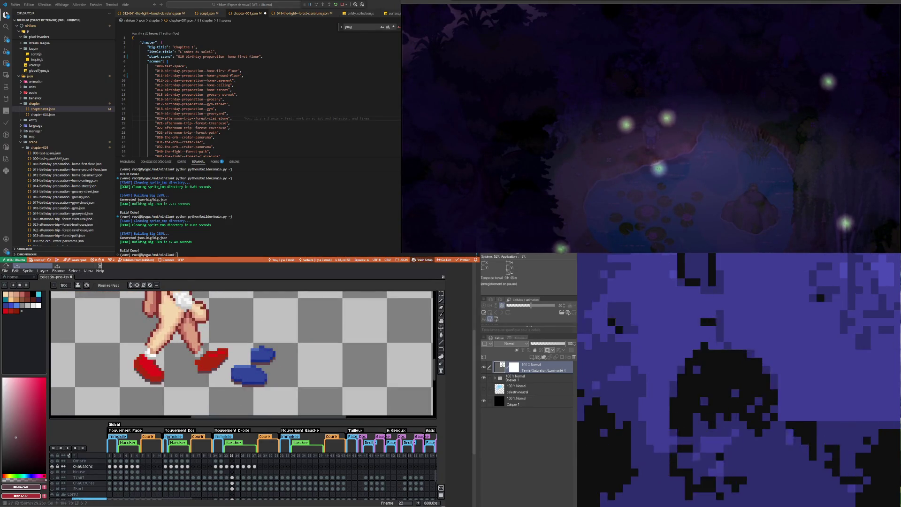
{"action": "left_click", "coordinate": [226, 467]}
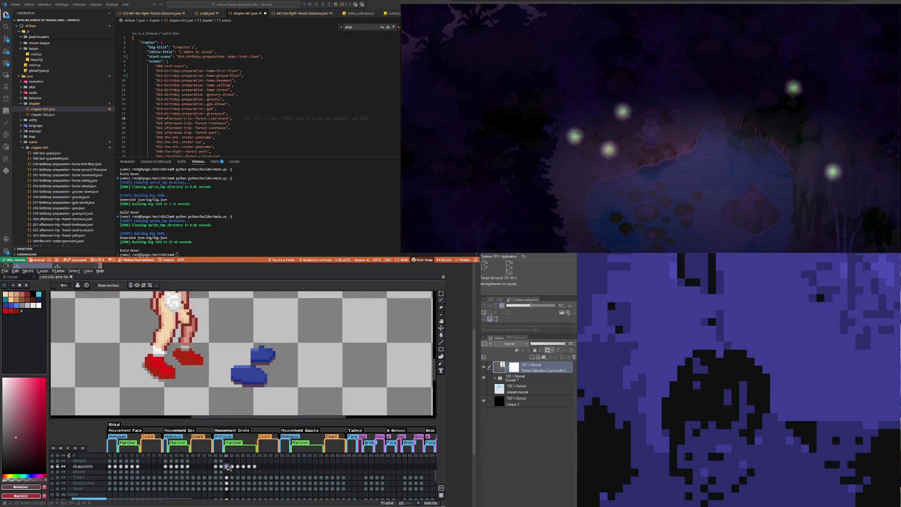
{"action": "scroll", "coordinate": [146, 362], "scroll_direction": "up", "scroll_amount": 3}
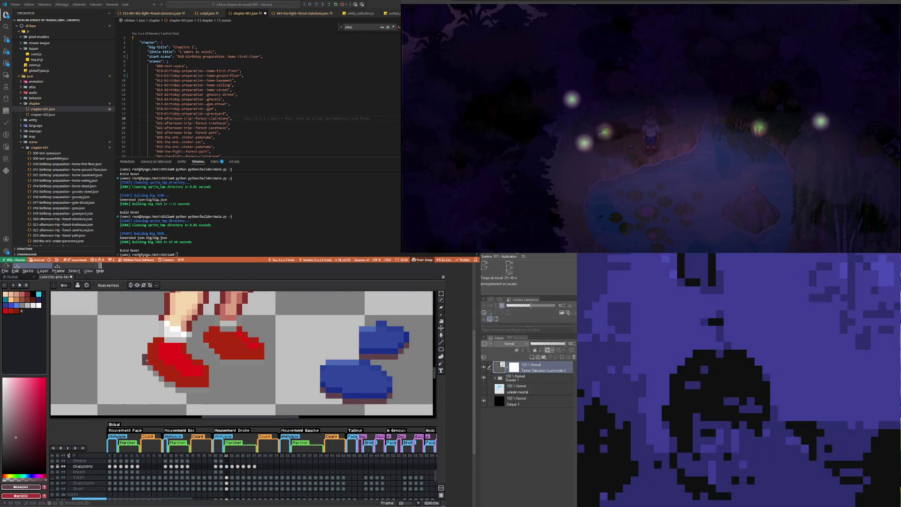
{"action": "key", "text": "ctrl+z"}
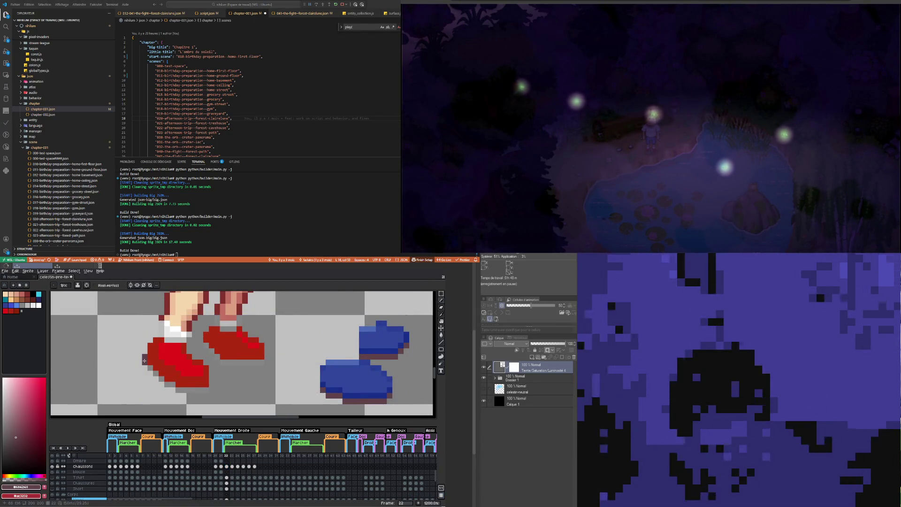
{"action": "left_click_drag", "start_coordinate": [144, 360], "coordinate": [179, 389]}
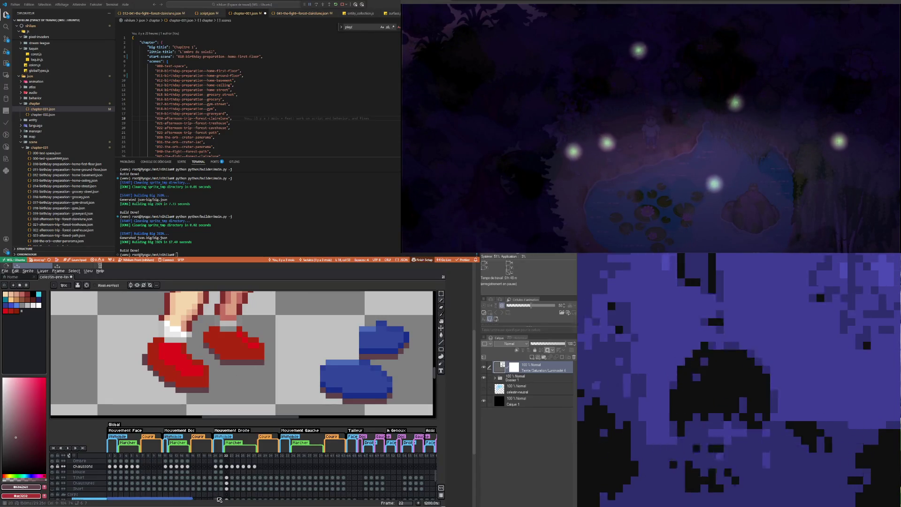
Step: Eyedrop the blue from the blue shoe on frame 25 and return to the Pencil
{"action": "left_click", "coordinate": [237, 467]}
{"action": "left_click", "coordinate": [243, 467]}
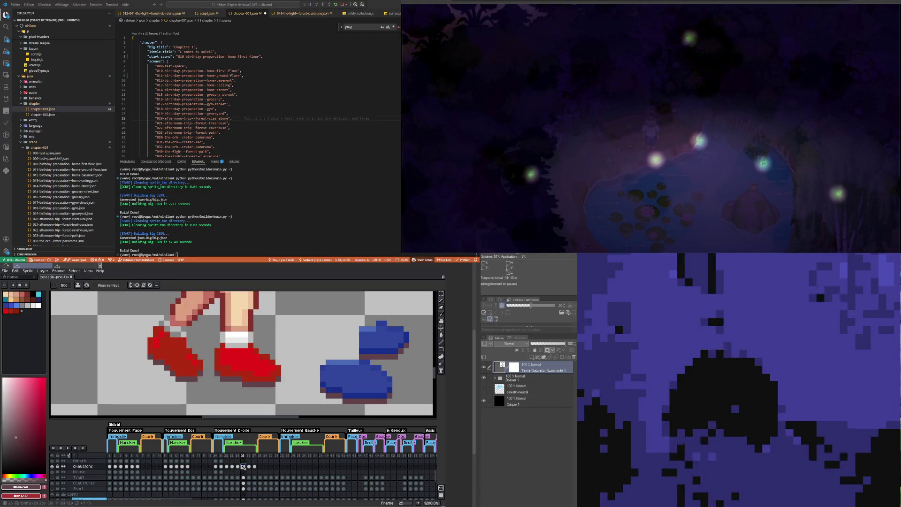
{"action": "key", "text": "i"}
{"action": "left_click", "coordinate": [344, 389]}
{"action": "key", "text": "b"}
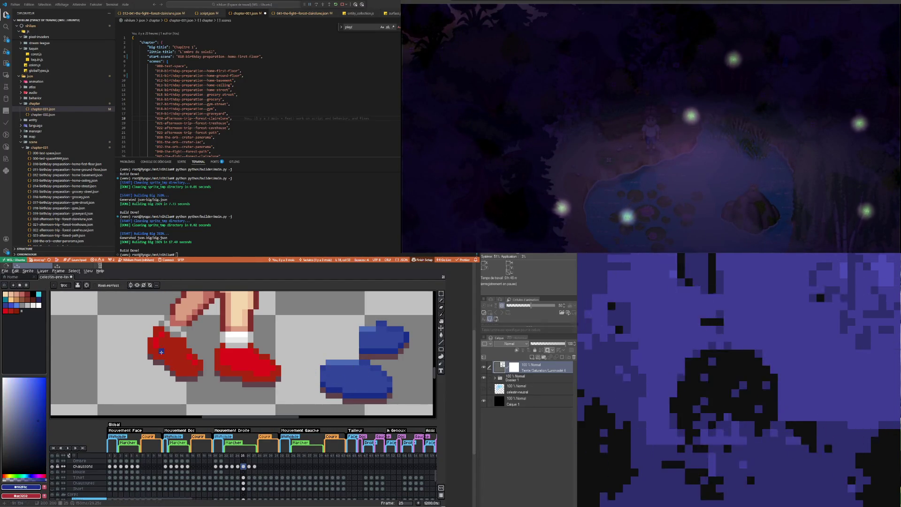
Step: Step through walk frames 22, 23 and 24
{"action": "left_click", "coordinate": [227, 467]}
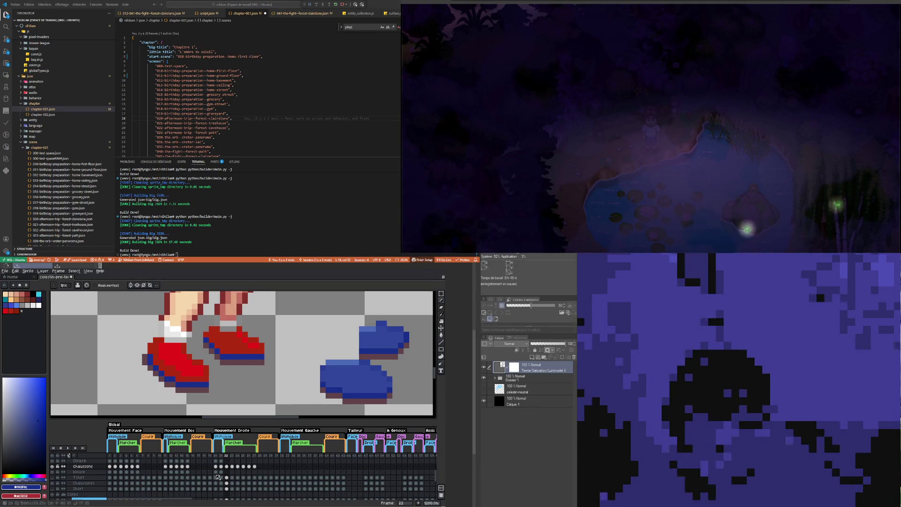
{"action": "left_click", "coordinate": [232, 466]}
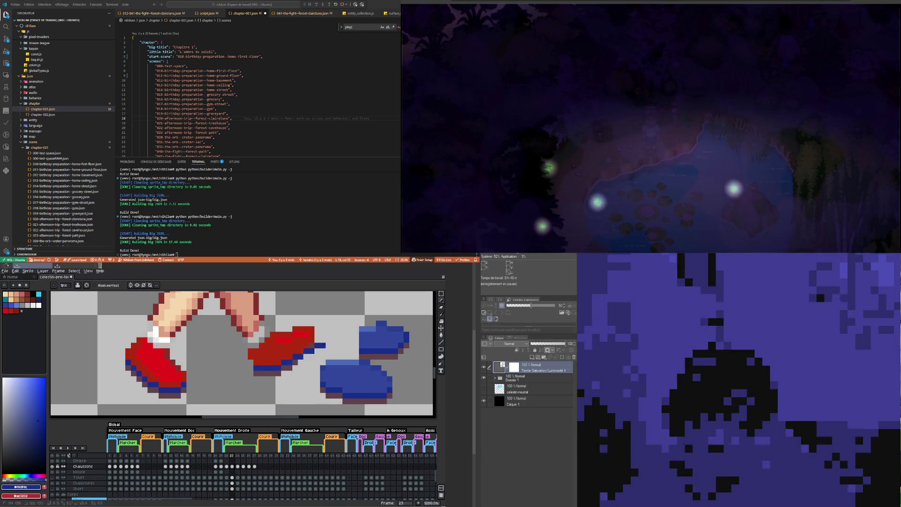
{"action": "left_click", "coordinate": [238, 467]}
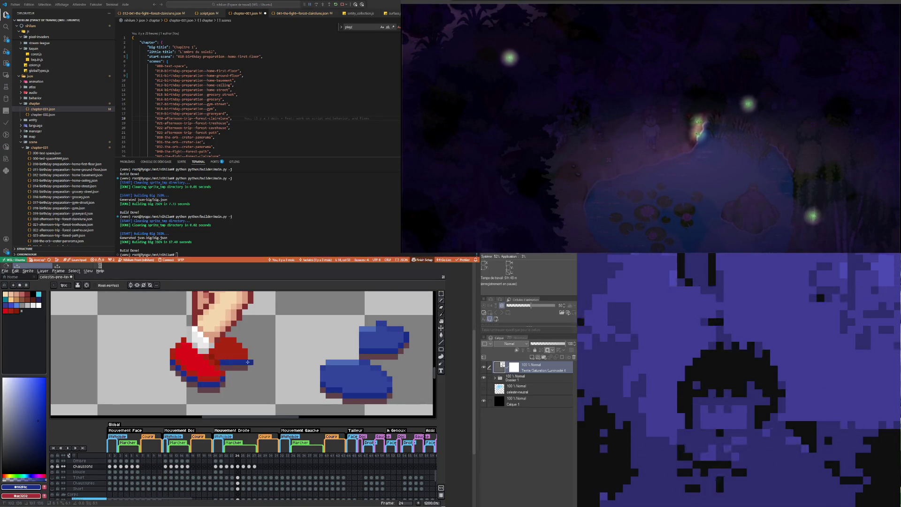
Step: Draw blue soles under the red shoes on frames 25 and 27
{"action": "left_click", "coordinate": [245, 466]}
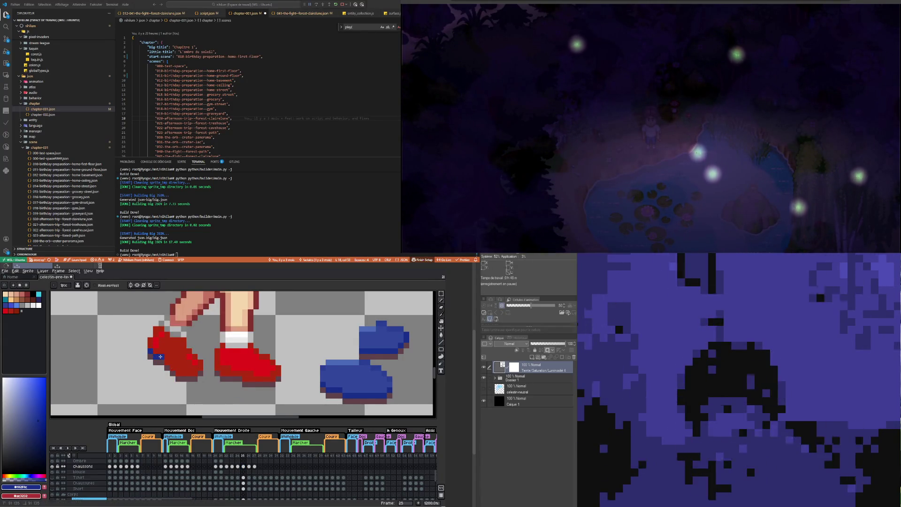
{"action": "left_click_drag", "start_coordinate": [157, 356], "coordinate": [196, 374]}
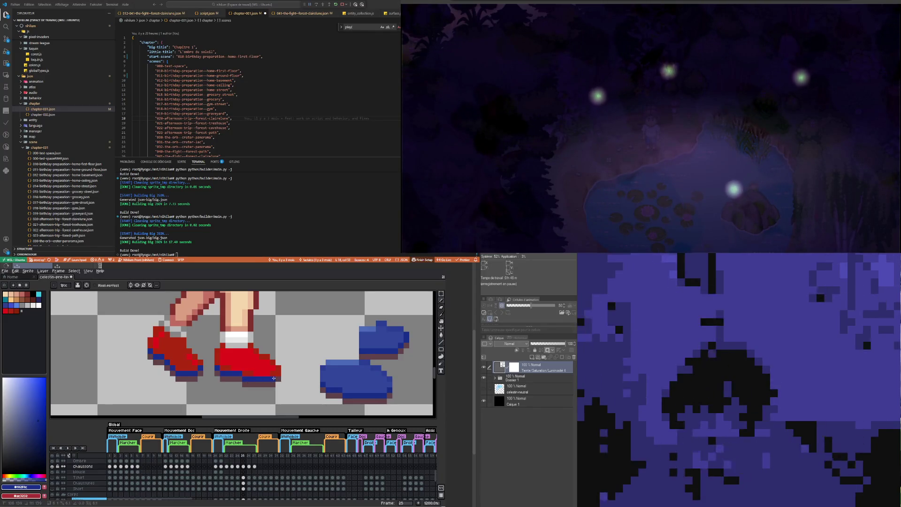
{"action": "left_click", "coordinate": [249, 466]}
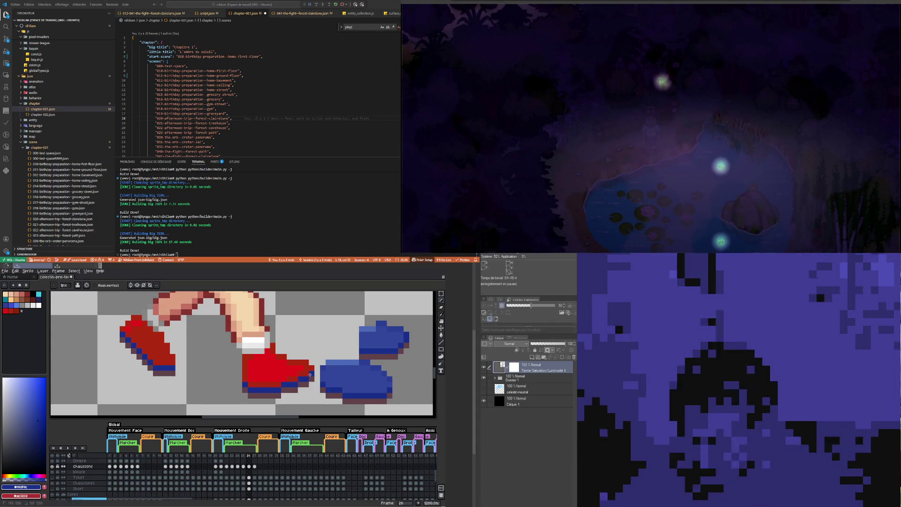
{"action": "left_click", "coordinate": [254, 467]}
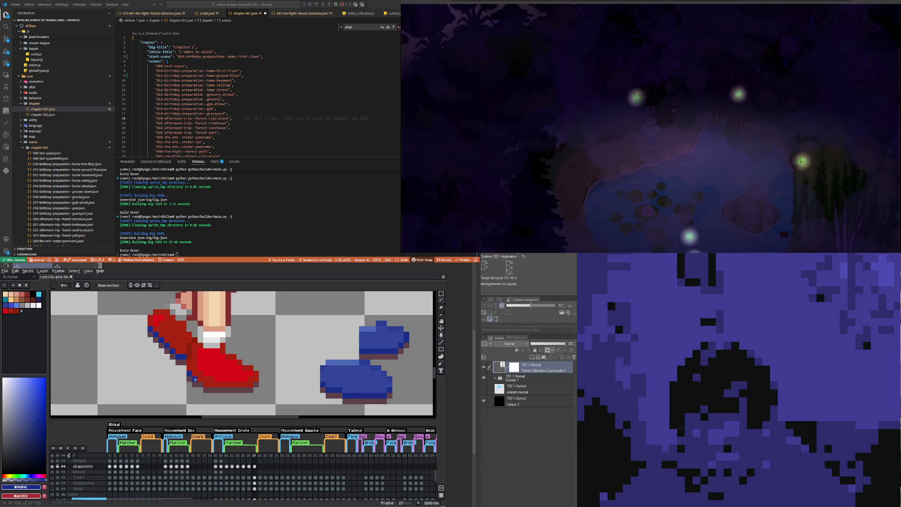
{"action": "left_click", "coordinate": [262, 385], "text": "shift"}
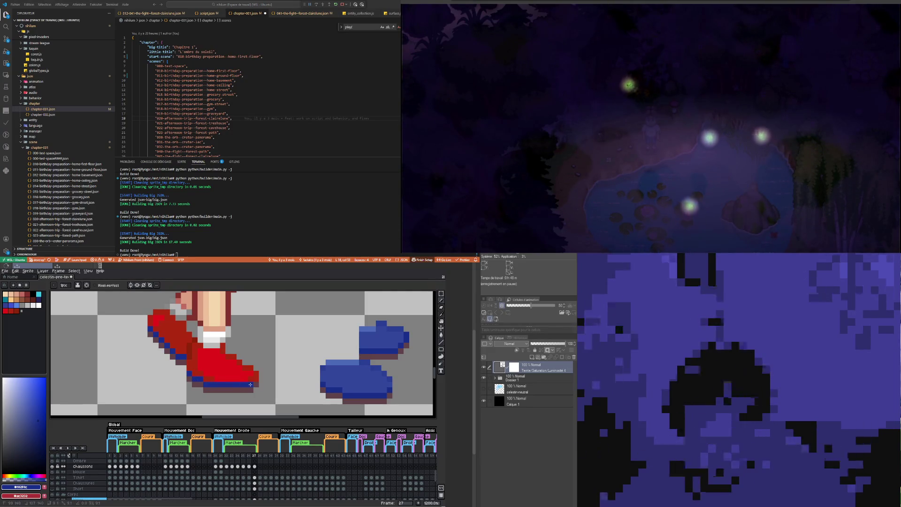
Step: Review frames 21 to 24 and paint a darker red band across frame 24's right shoe
{"action": "scroll", "coordinate": [249, 376], "scroll_direction": "down", "scroll_amount": 3}
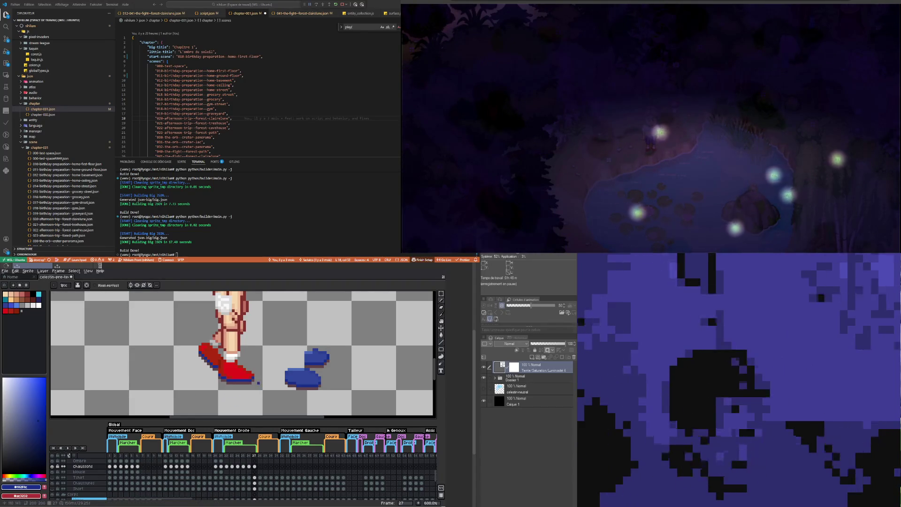
{"action": "scroll", "coordinate": [263, 382], "scroll_direction": "up", "scroll_amount": 1}
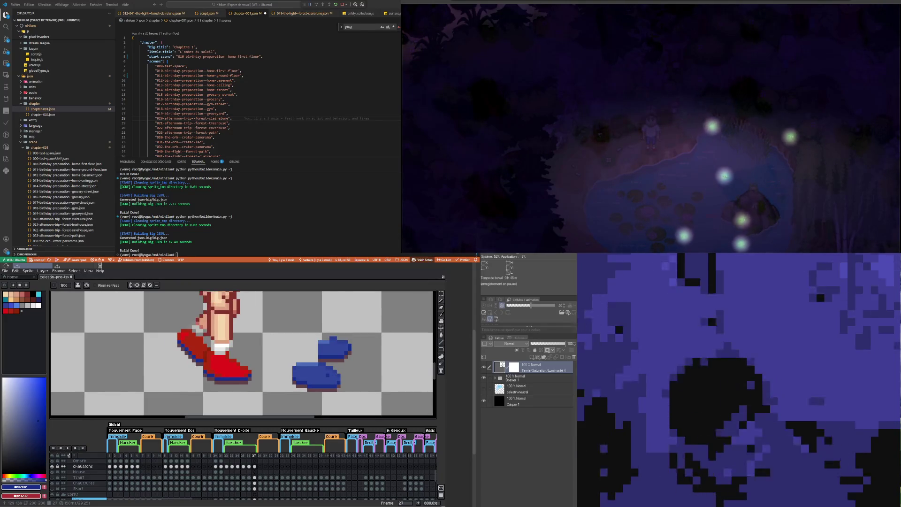
{"action": "key", "text": "i"}
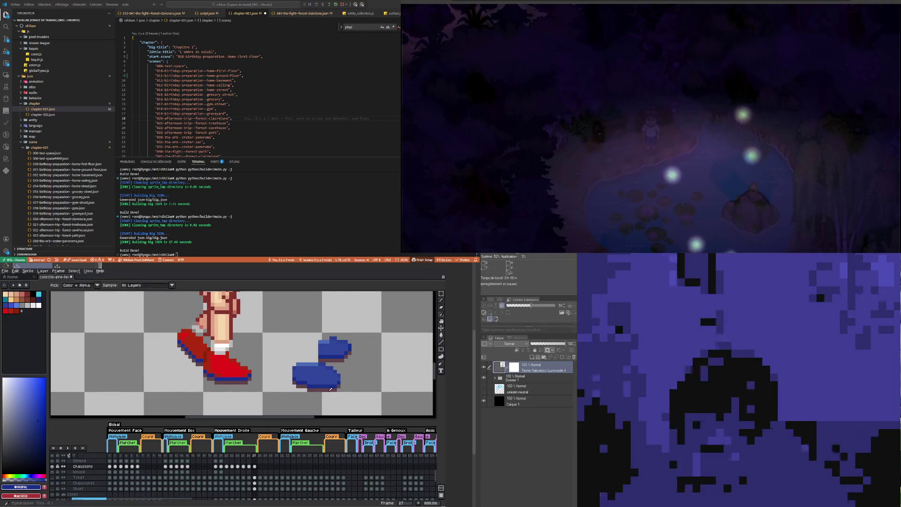
{"action": "key", "text": "b"}
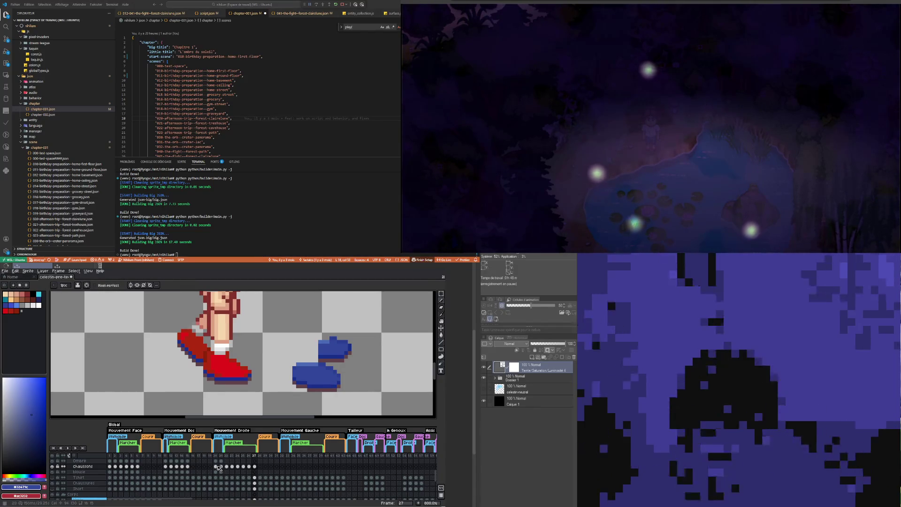
{"action": "left_click", "coordinate": [221, 466]}
{"action": "left_click", "coordinate": [227, 467]}
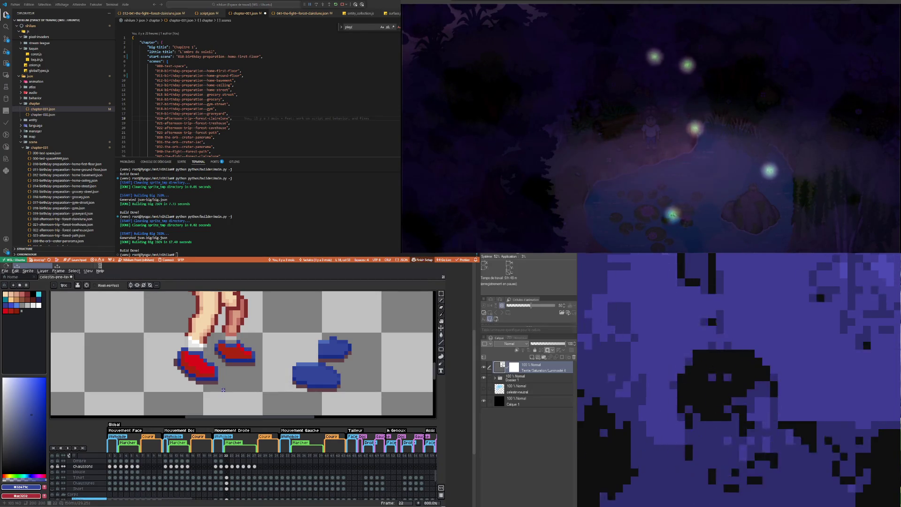
{"action": "left_click", "coordinate": [233, 467]}
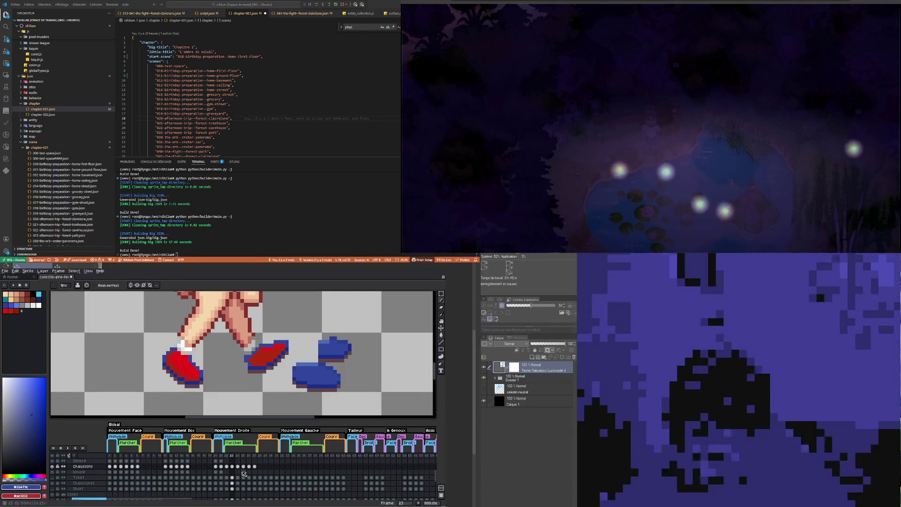
{"action": "key", "text": "Right"}
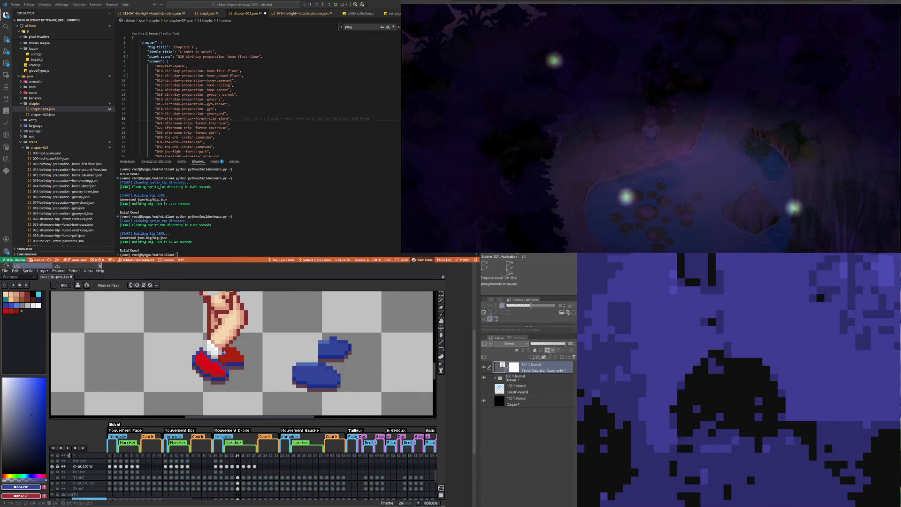
{"action": "left_click_drag", "start_coordinate": [244, 357], "coordinate": [235, 351]}
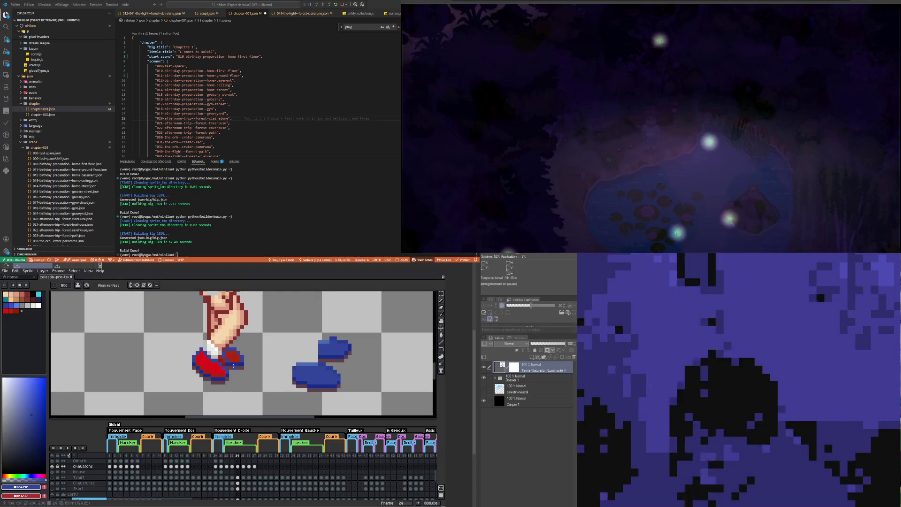
Step: Sample the darker #32479c blue from the shoe and paint with it on frame 24
{"action": "scroll", "coordinate": [234, 367], "scroll_direction": "up", "scroll_amount": 3}
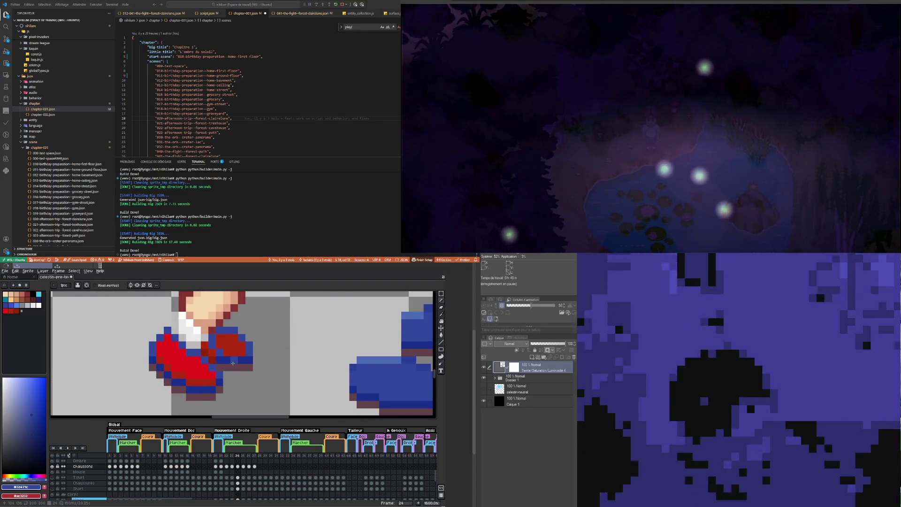
{"action": "left_click", "coordinate": [231, 359], "text": "alt"}
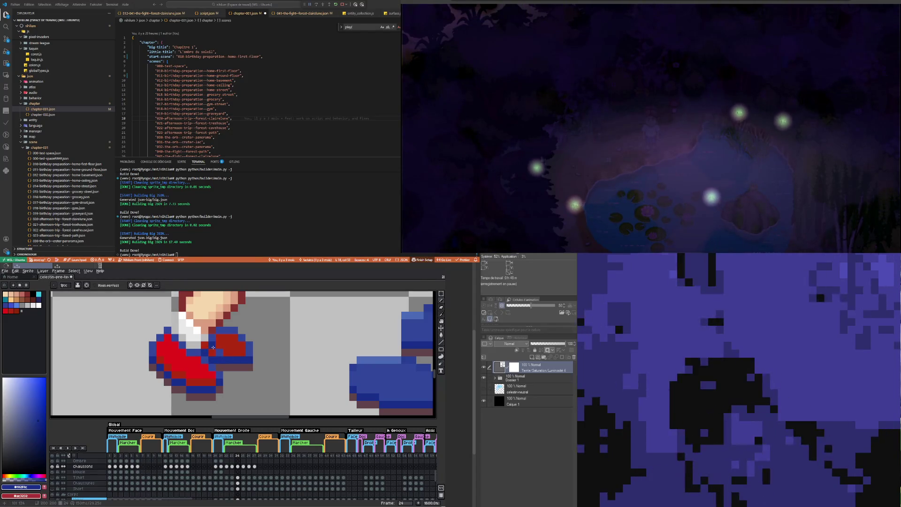
{"action": "left_click", "coordinate": [212, 348], "text": "alt"}
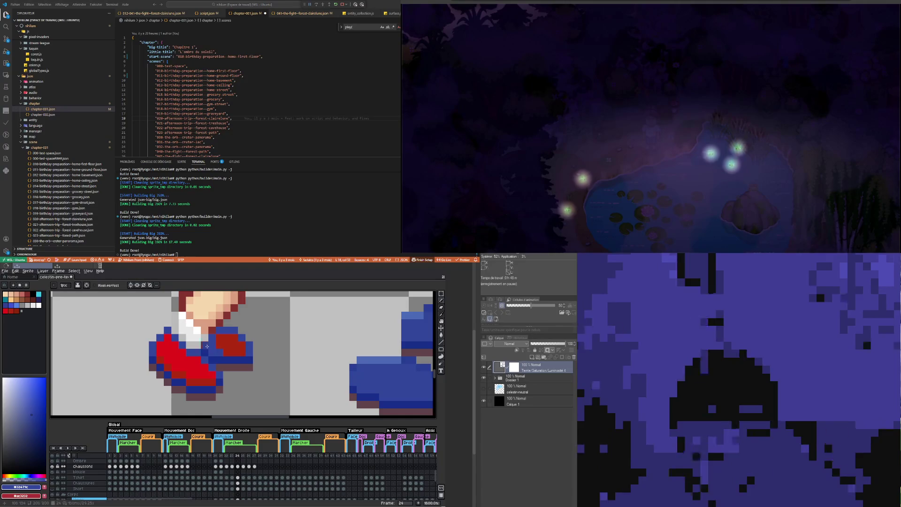
{"action": "scroll", "coordinate": [212, 348], "scroll_direction": "down", "scroll_amount": 3}
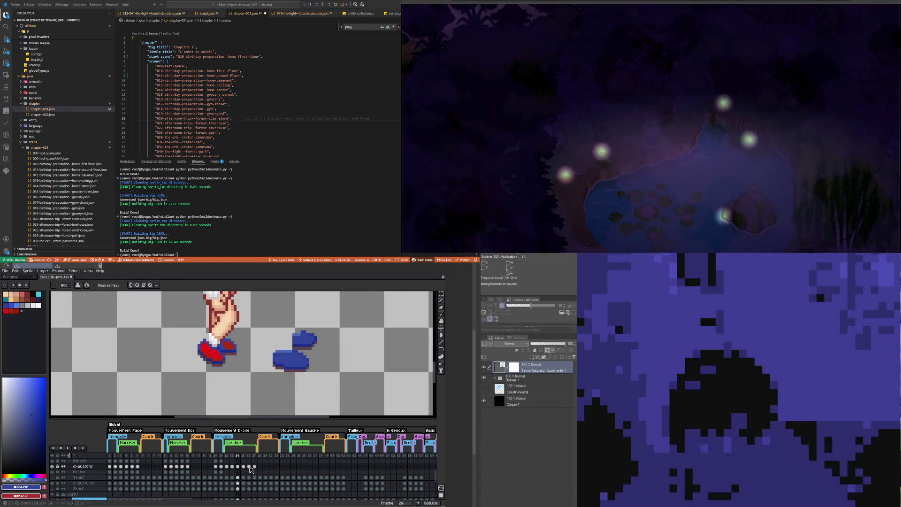
Step: On frame 26, paint blue pixels along the red shoe's left edge, then advance to frame 27
{"action": "key", "text": "Right"}
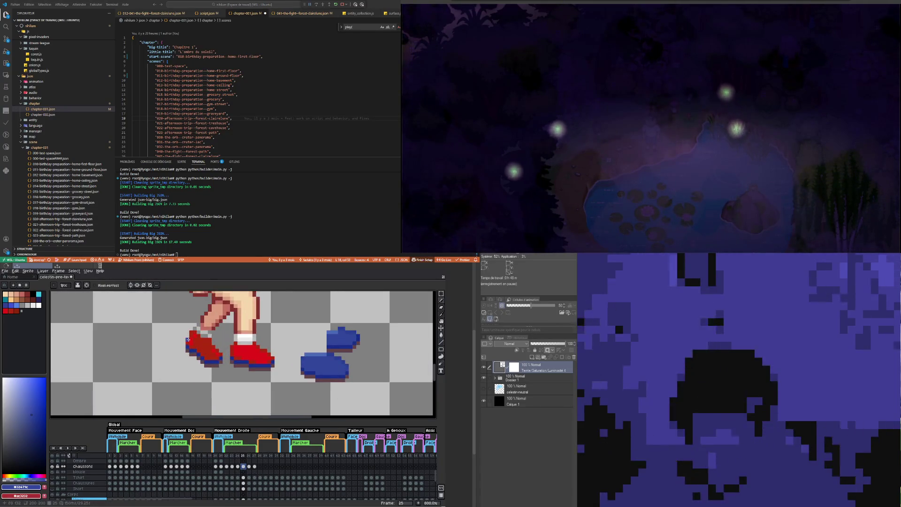
{"action": "scroll", "coordinate": [188, 335], "scroll_direction": "up", "scroll_amount": 1}
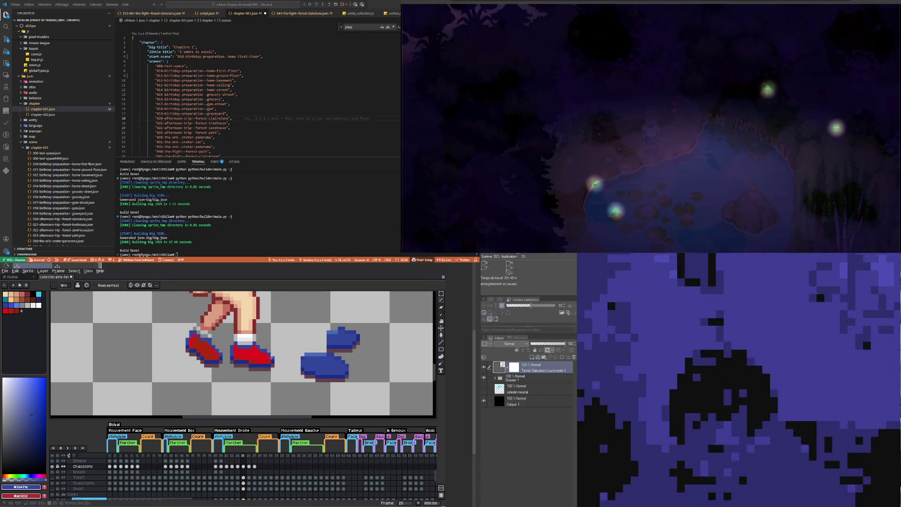
{"action": "left_click", "coordinate": [250, 467]}
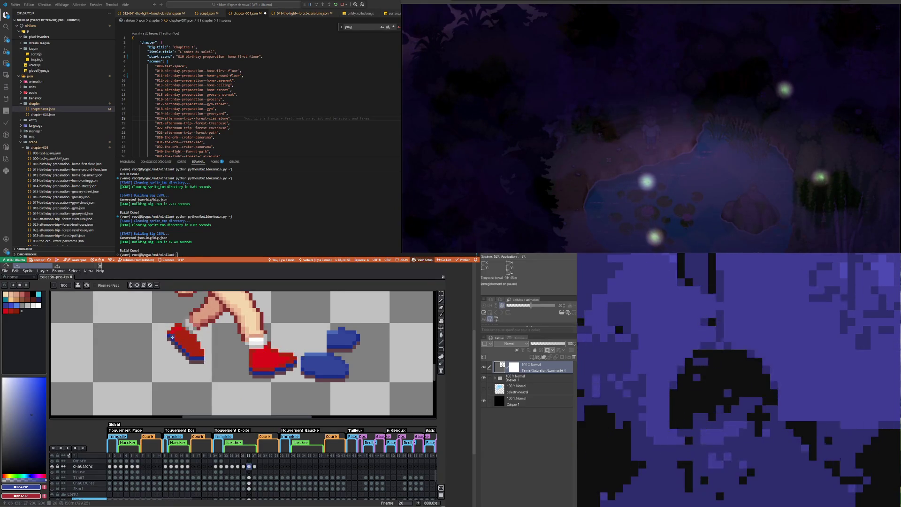
{"action": "left_click", "coordinate": [180, 325]}
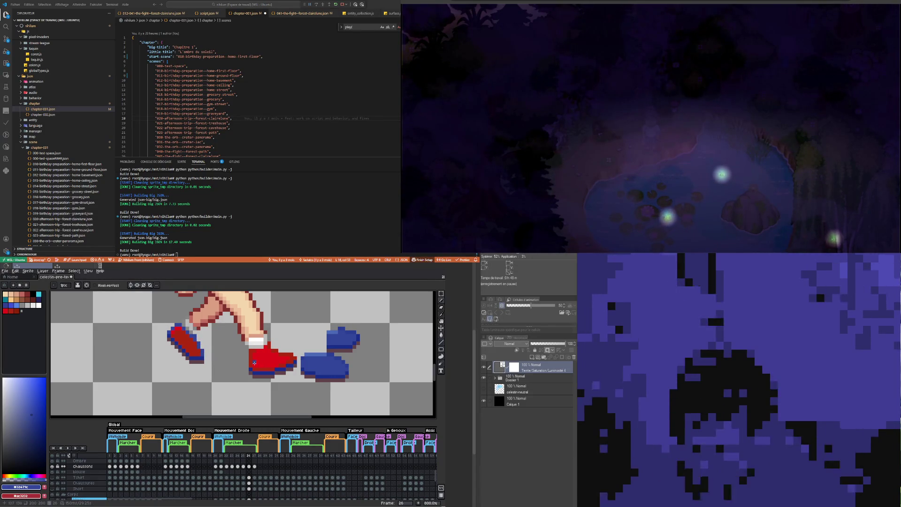
{"action": "left_click_drag", "start_coordinate": [255, 363], "coordinate": [257, 351]}
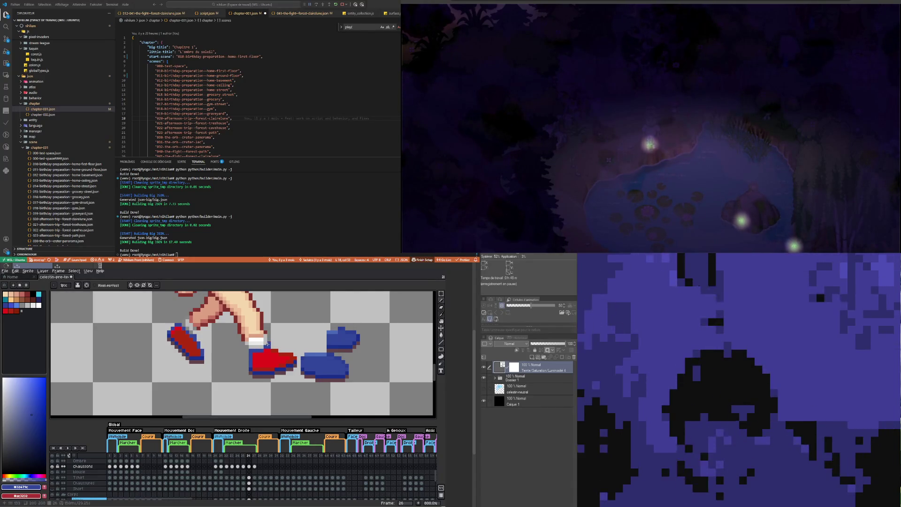
{"action": "left_click", "coordinate": [284, 355]}
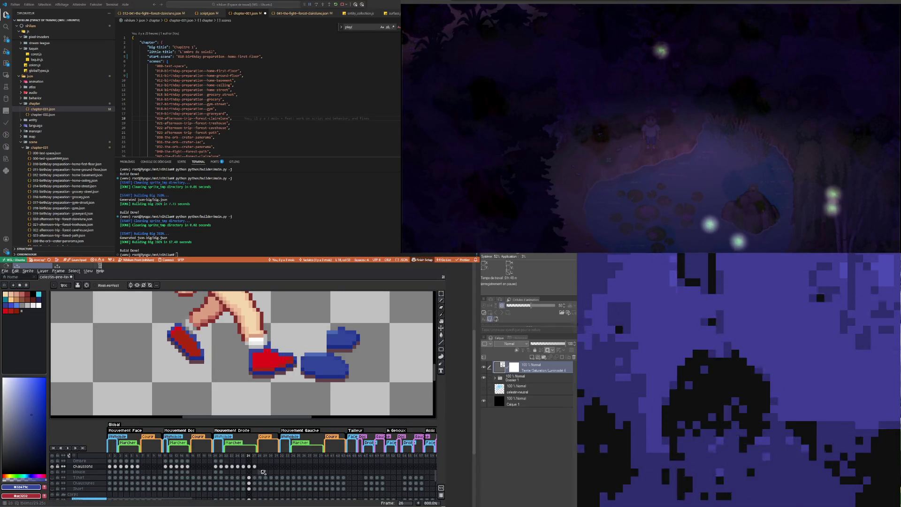
{"action": "key", "text": "Right"}
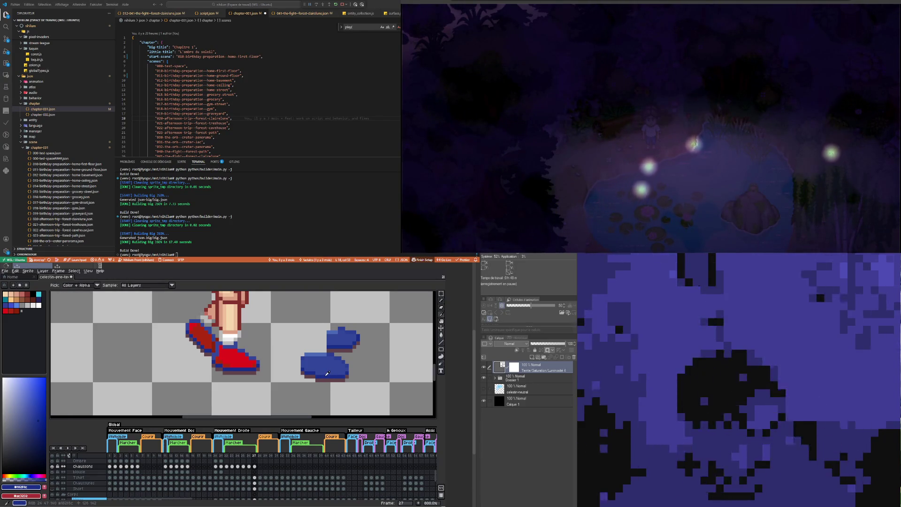
{"action": "key", "text": "b"}
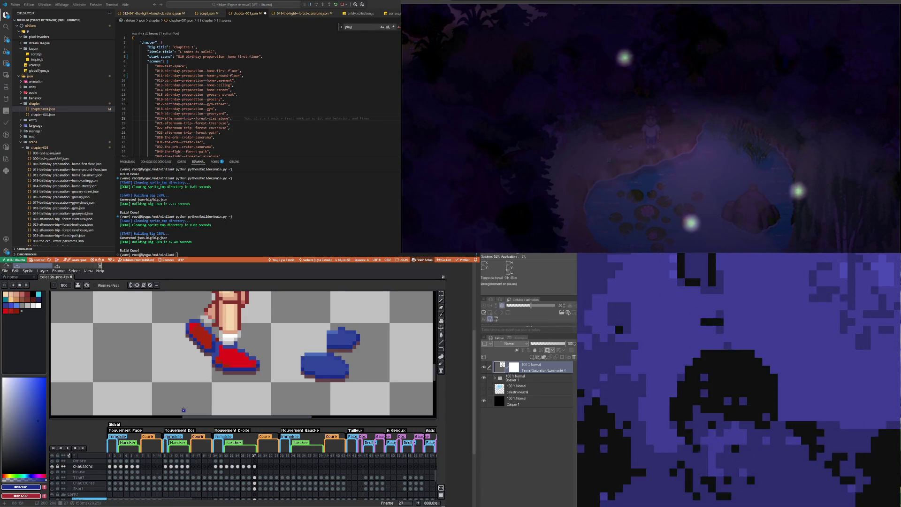
Step: Fill the red shoes with blue on frames 27 and 26
{"action": "scroll", "coordinate": [225, 370], "scroll_direction": "down", "scroll_amount": 2}
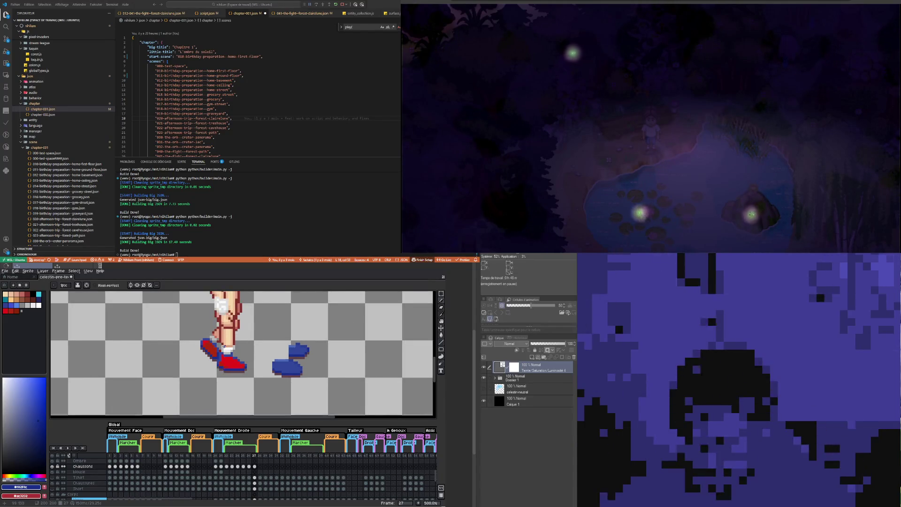
{"action": "scroll", "coordinate": [224, 348], "scroll_direction": "up", "scroll_amount": 1}
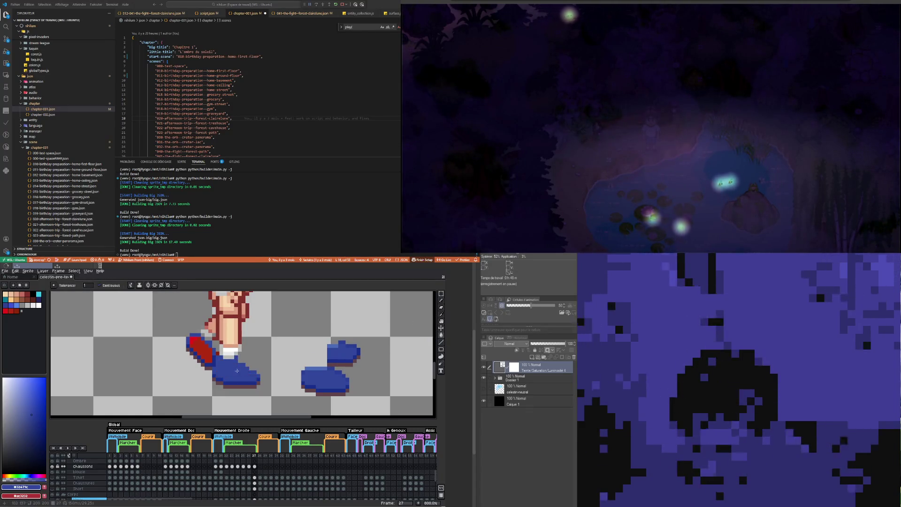
{"action": "left_click", "coordinate": [205, 352]}
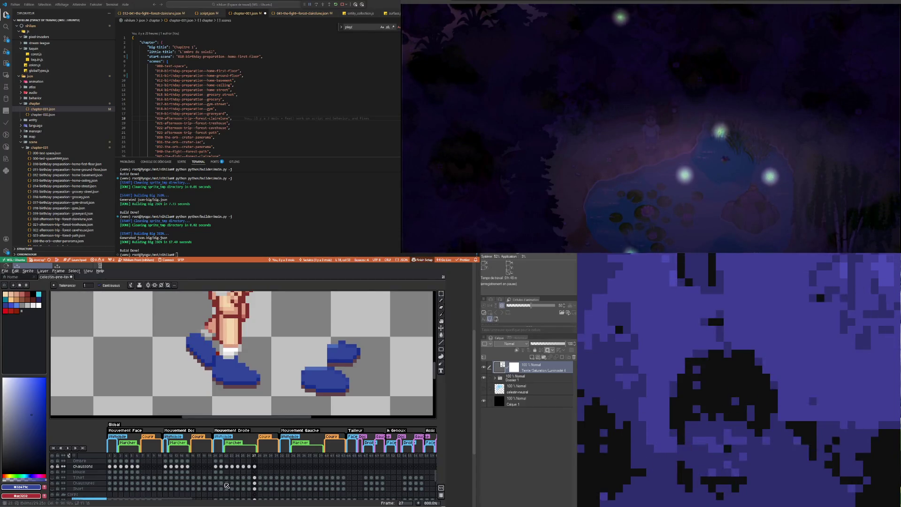
{"action": "left_click", "coordinate": [248, 456]}
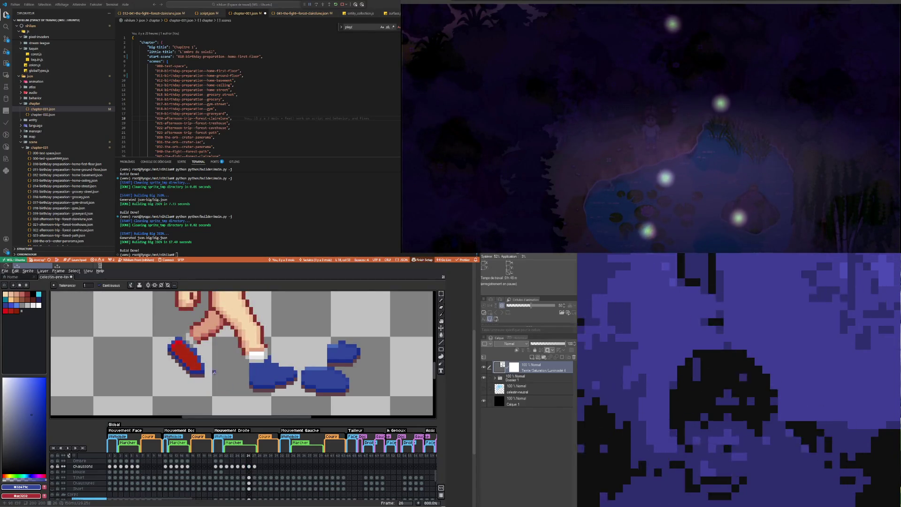
{"action": "left_click", "coordinate": [192, 360]}
Step: Fill frame 23's left shoe blue, undoing the accidental background fill, then check frame 22
{"action": "left_click", "coordinate": [244, 467]}
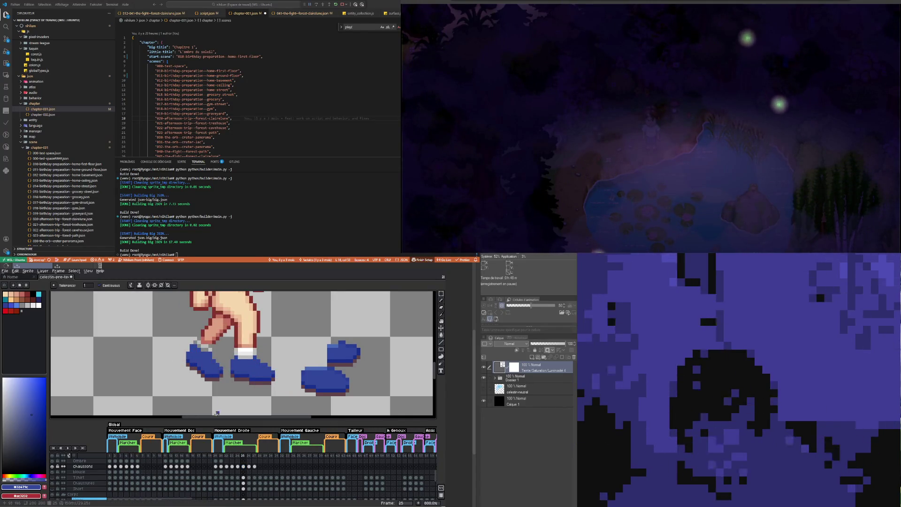
{"action": "left_click", "coordinate": [238, 466]}
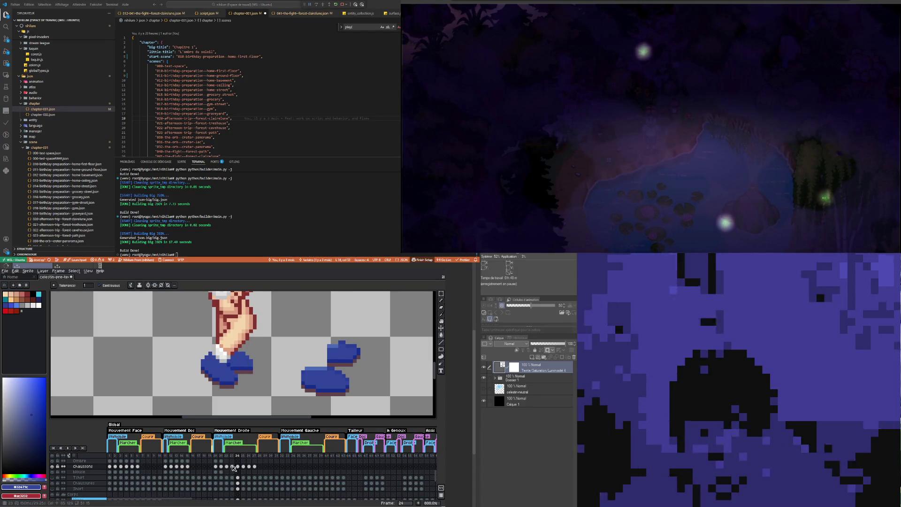
{"action": "left_click", "coordinate": [232, 466]}
{"action": "left_click", "coordinate": [189, 372]}
{"action": "key", "text": "ctrl+z"}
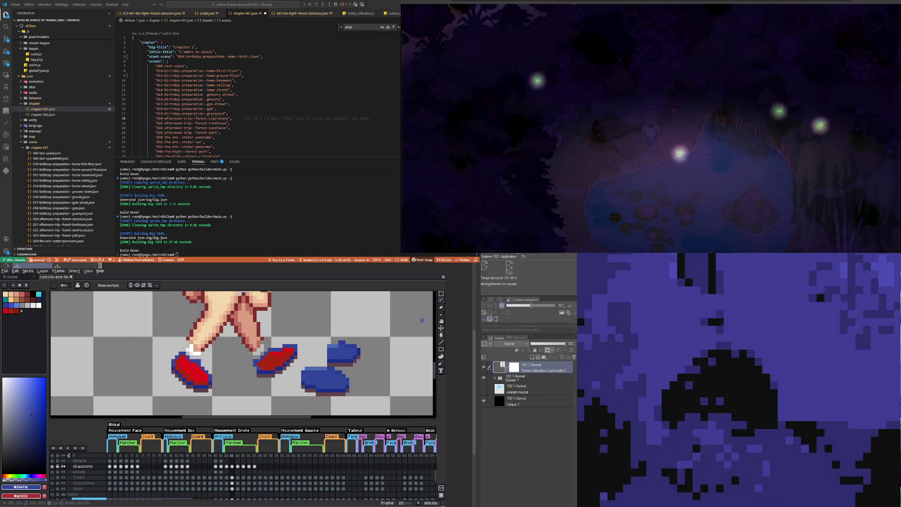
{"action": "left_click", "coordinate": [441, 334]}
{"action": "left_click", "coordinate": [181, 370]}
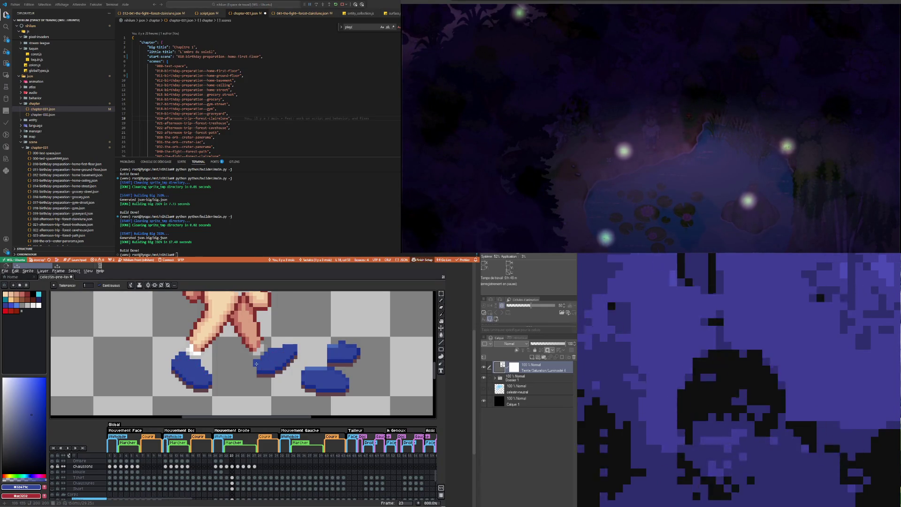
{"action": "left_click", "coordinate": [227, 467]}
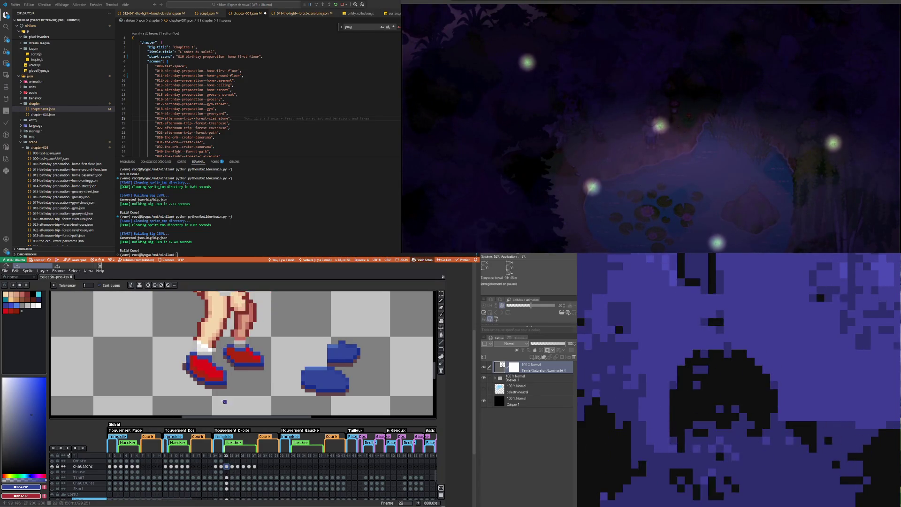
{"action": "left_click", "coordinate": [232, 467]}
{"action": "scroll", "coordinate": [228, 391], "scroll_direction": "down", "scroll_amount": 1}
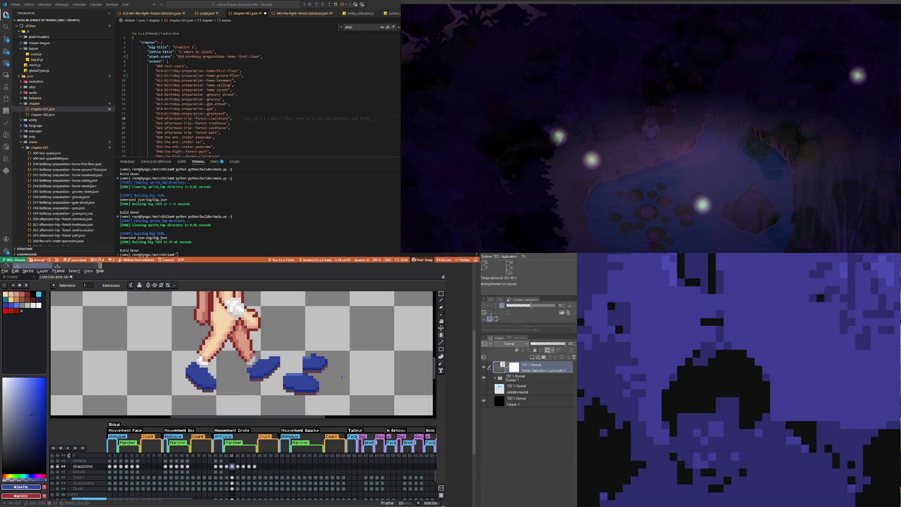
Step: Sample the dark shadow colour under the shoe and return to the Pencil
{"action": "scroll", "coordinate": [301, 379], "scroll_direction": "up", "scroll_amount": 1}
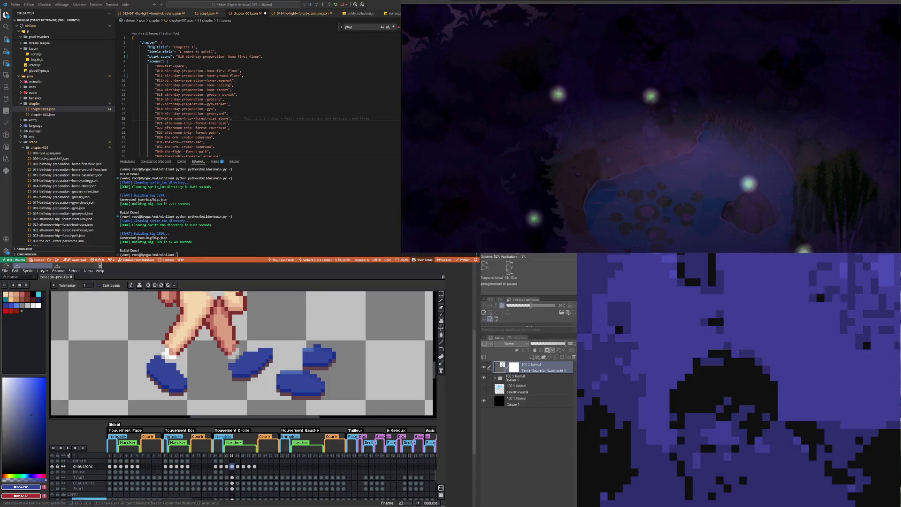
{"action": "key", "text": "i"}
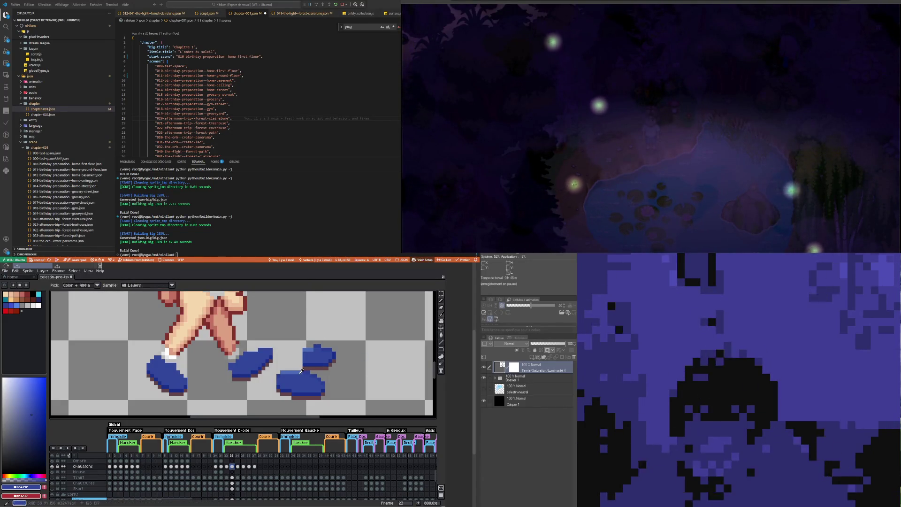
{"action": "left_click", "coordinate": [273, 372]}
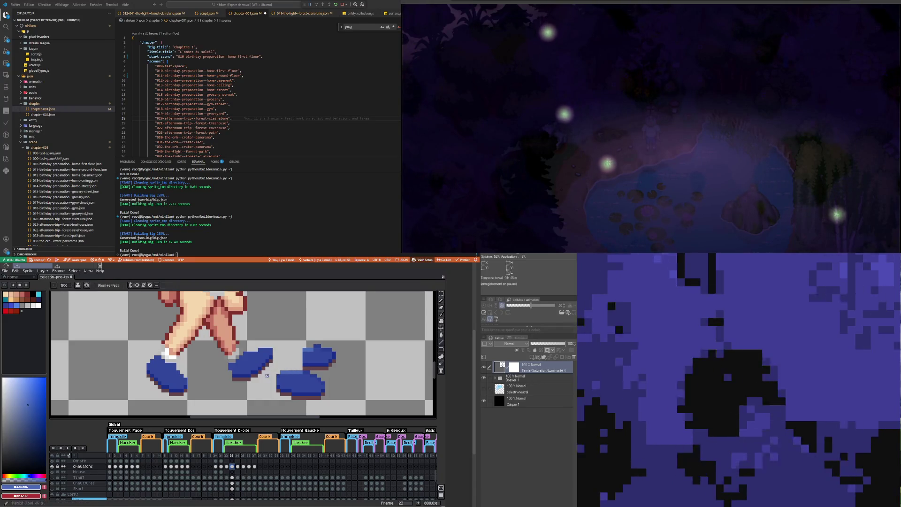
{"action": "key", "text": "b"}
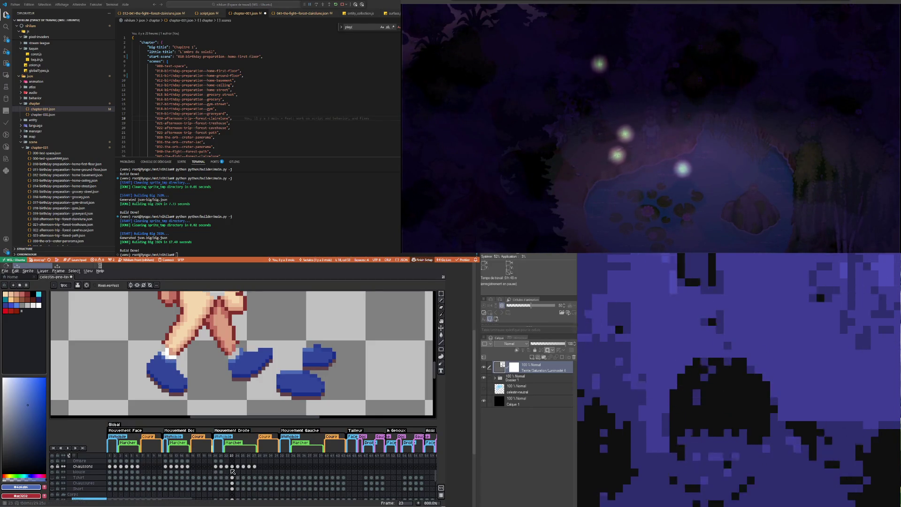
Step: Undo the last pencil stroke on frame 23 and review the shoes on frames 24 to 27
{"action": "left_click", "coordinate": [228, 467]}
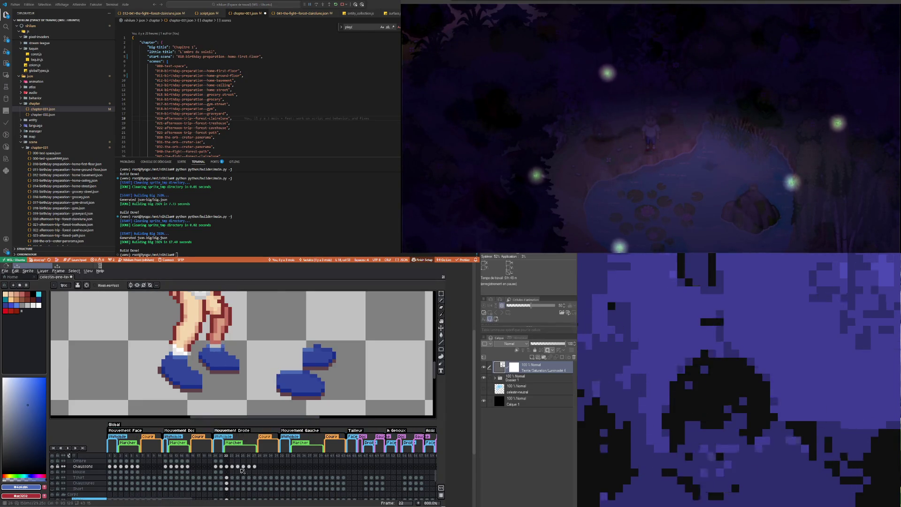
{"action": "left_click", "coordinate": [233, 466]}
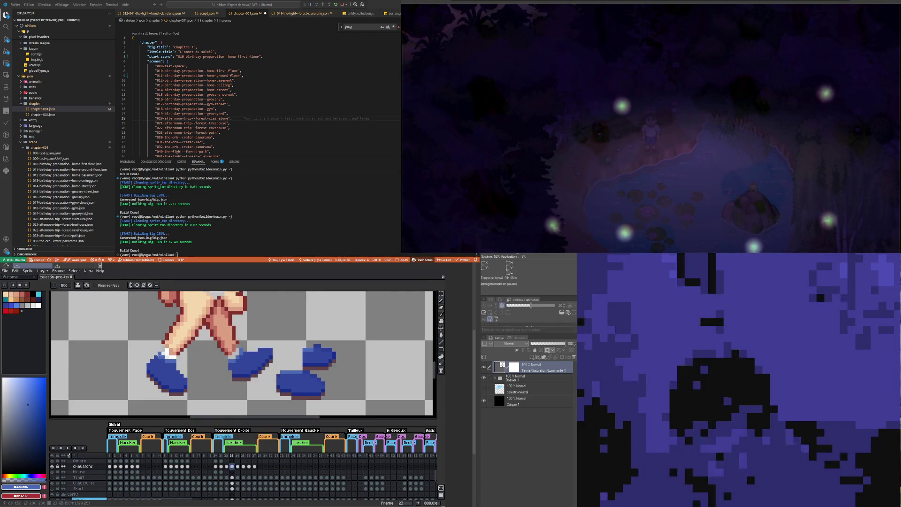
{"action": "key", "text": "ctrl+z"}
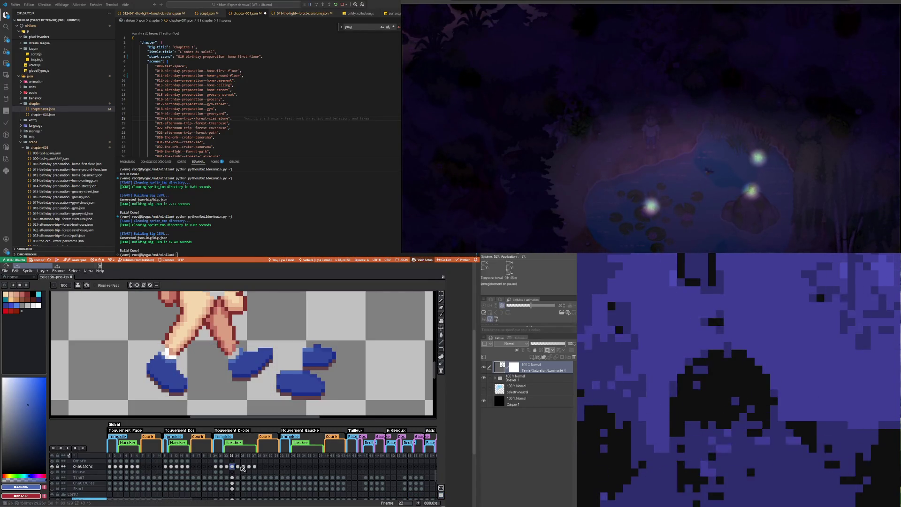
{"action": "left_click", "coordinate": [238, 467]}
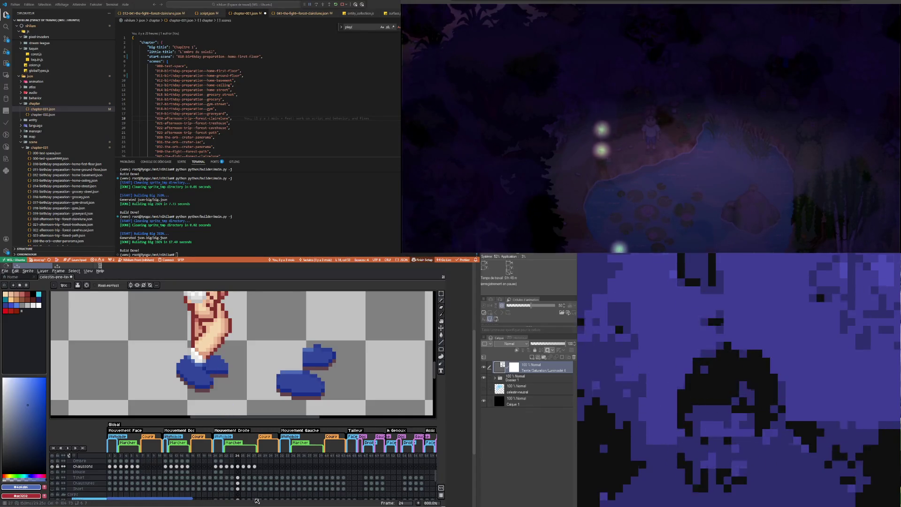
{"action": "left_click", "coordinate": [243, 466]}
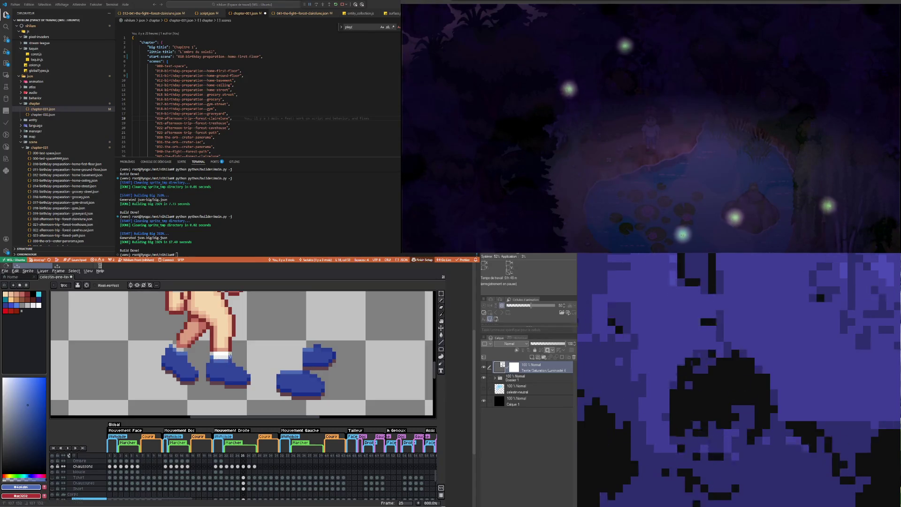
{"action": "left_click", "coordinate": [249, 466]}
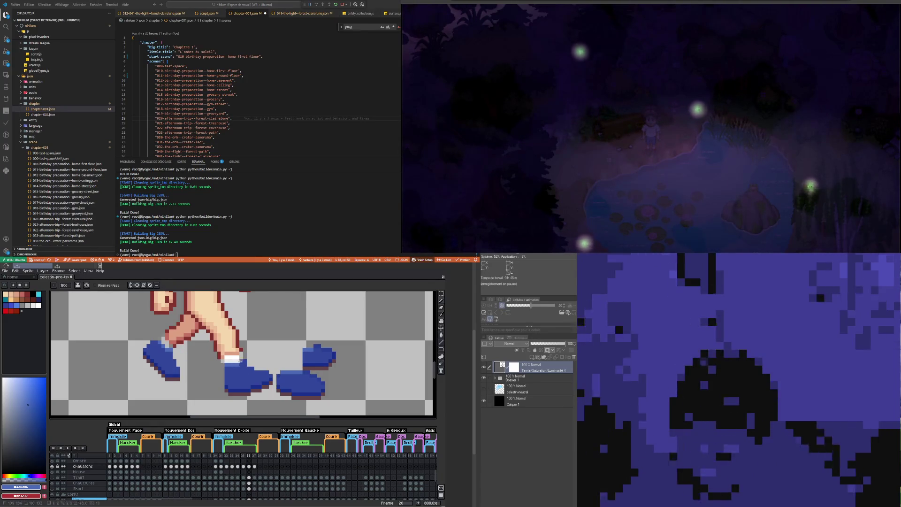
{"action": "left_click", "coordinate": [254, 467]}
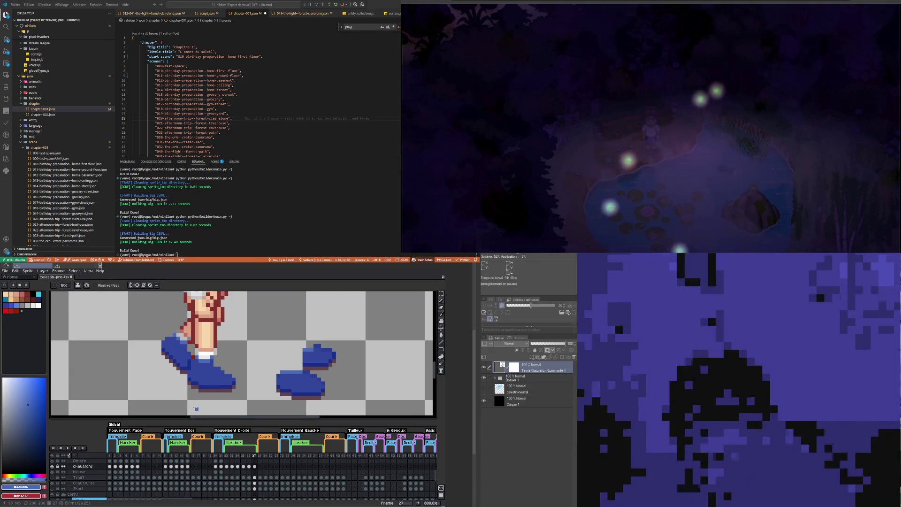
{"action": "scroll", "coordinate": [199, 381], "scroll_direction": "down", "scroll_amount": 2}
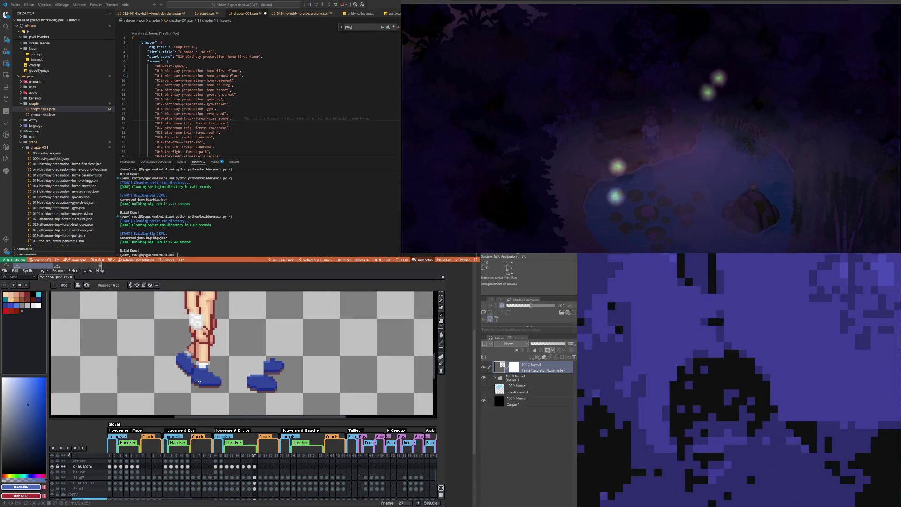
{"action": "left_click", "coordinate": [227, 466]}
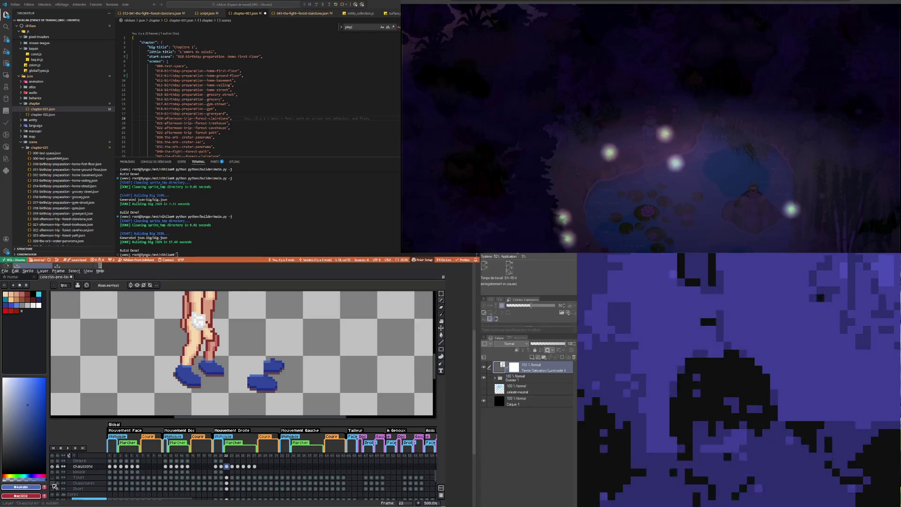
Step: Select and delete the right shoe on frame 27 with the Rectangular Marquee
{"action": "left_click", "coordinate": [244, 467]}
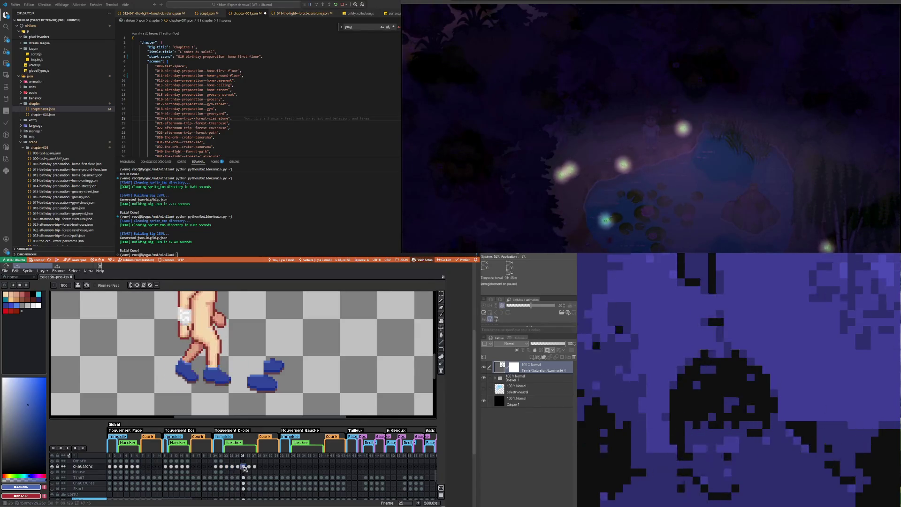
{"action": "left_click", "coordinate": [249, 467]}
{"action": "left_click", "coordinate": [255, 466]}
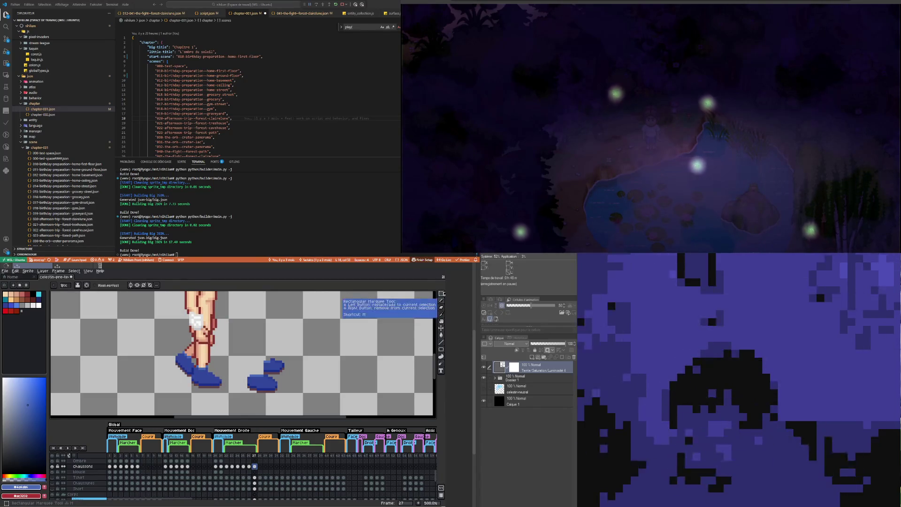
{"action": "left_click", "coordinate": [441, 293]}
{"action": "left_click_drag", "start_coordinate": [243, 346], "coordinate": [297, 389]}
{"action": "key", "text": "Delete"}
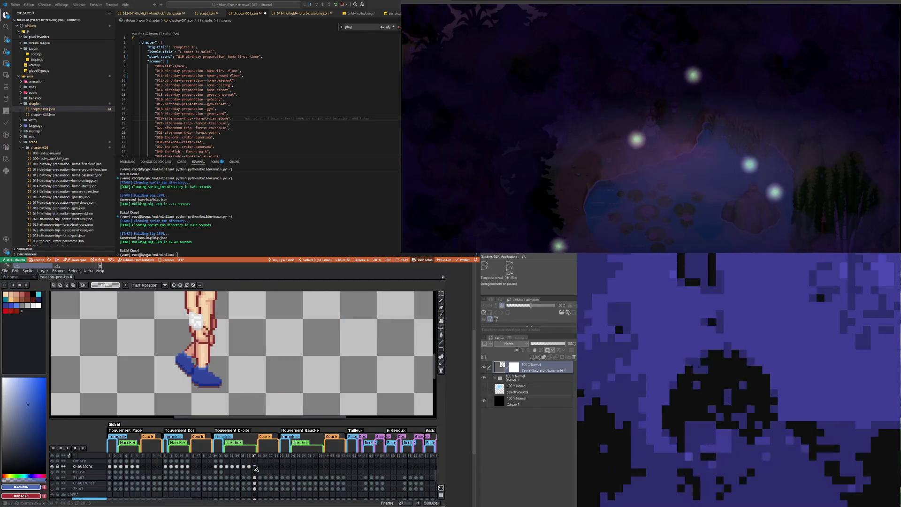
Step: Sample the shoe's dark blue on frame 26 as the Pencil colour, then go to frame 22
{"action": "left_click", "coordinate": [250, 466]}
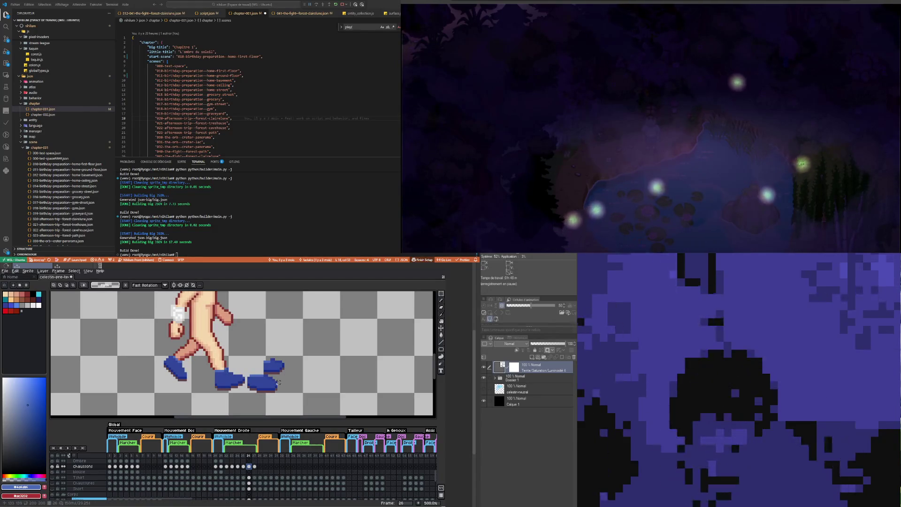
{"action": "key", "text": "i"}
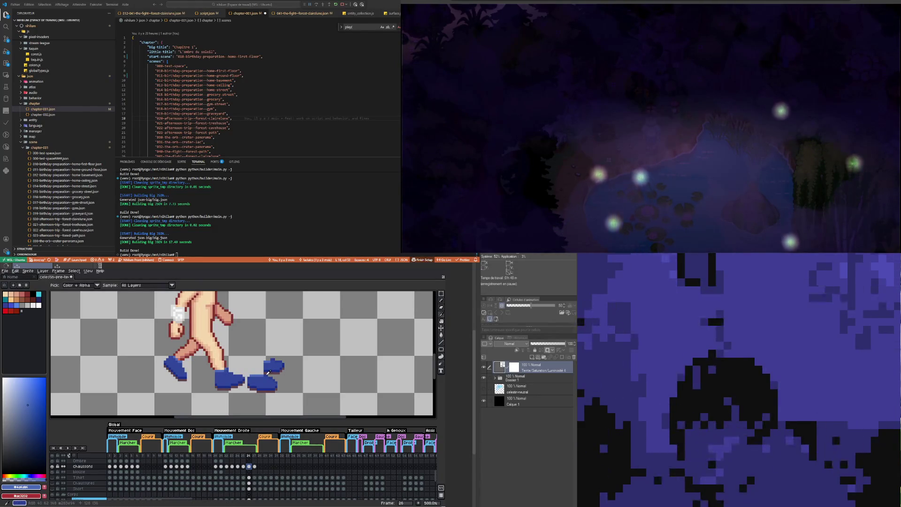
{"action": "left_click", "coordinate": [268, 372]}
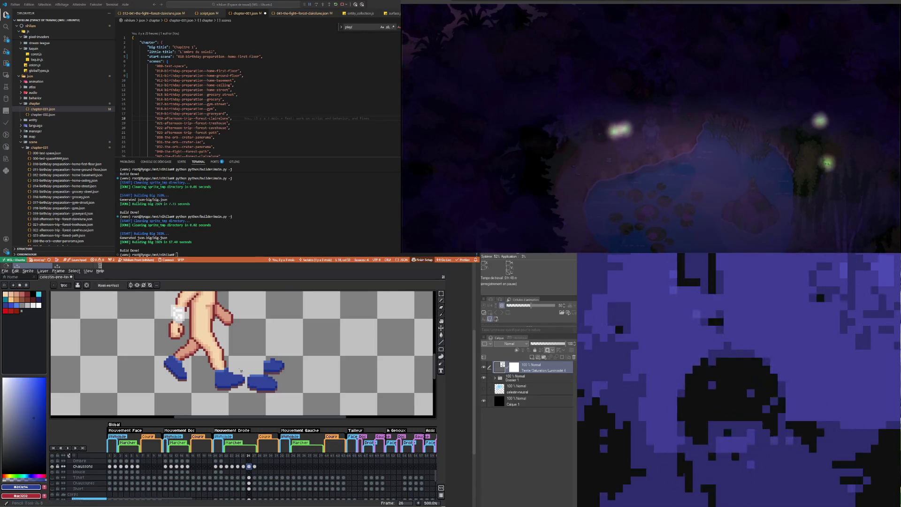
{"action": "key", "text": "b"}
{"action": "left_click", "coordinate": [227, 467]}
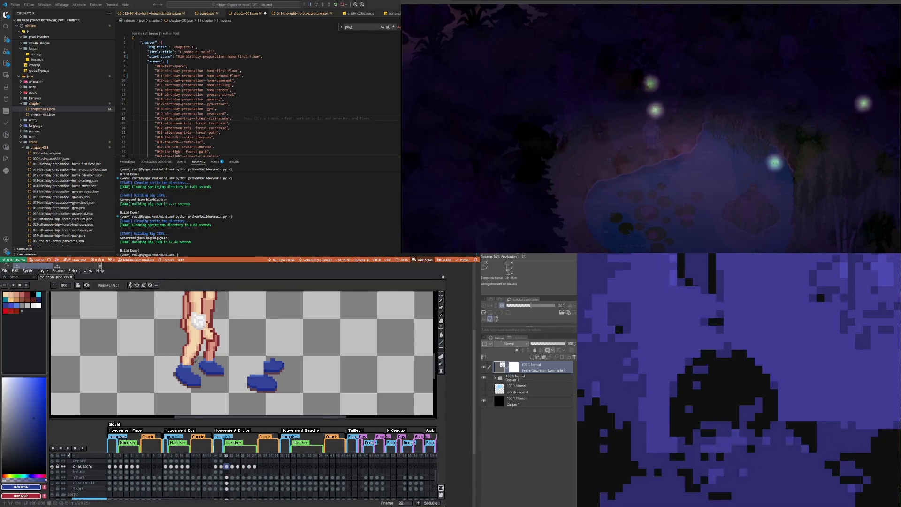
{"action": "scroll", "coordinate": [190, 370], "scroll_direction": "up", "scroll_amount": 2}
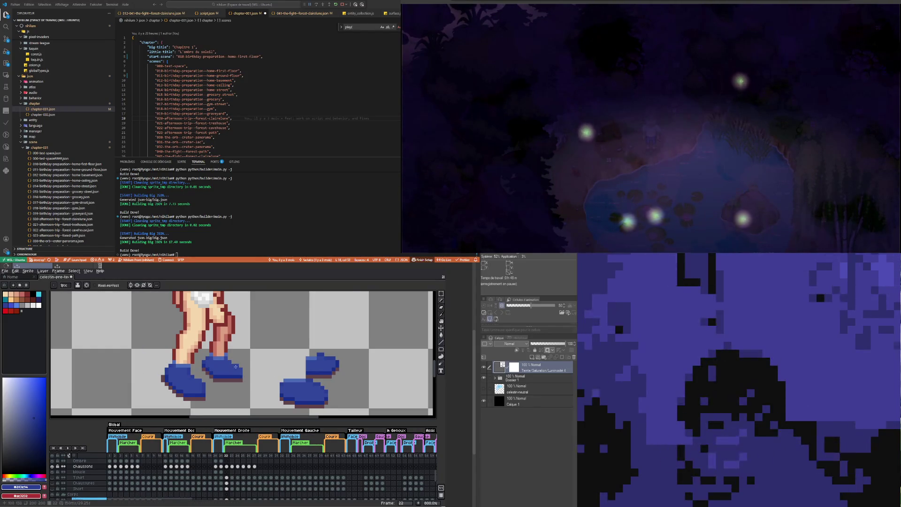
Step: Zoom in on the shoes and step from frame 23 to frame 24
{"action": "scroll", "coordinate": [237, 369], "scroll_direction": "up", "scroll_amount": 3}
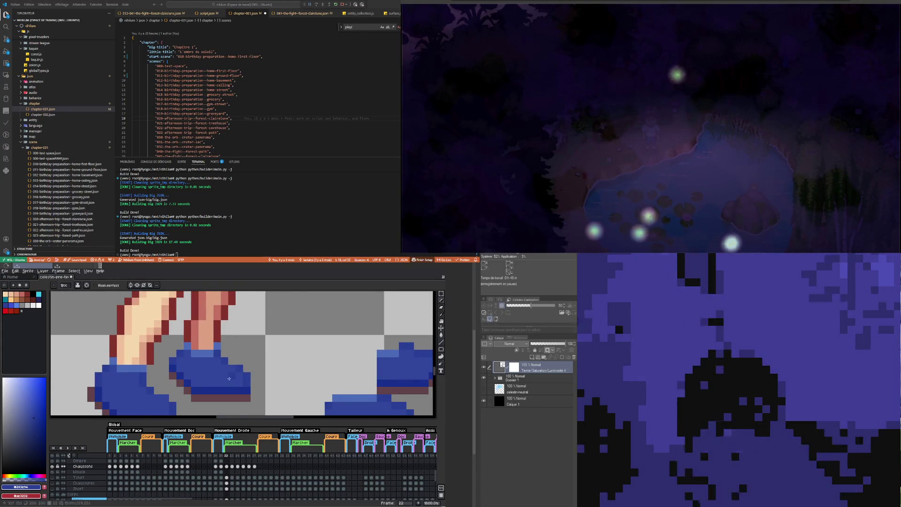
{"action": "scroll", "coordinate": [230, 378], "scroll_direction": "down", "scroll_amount": 4}
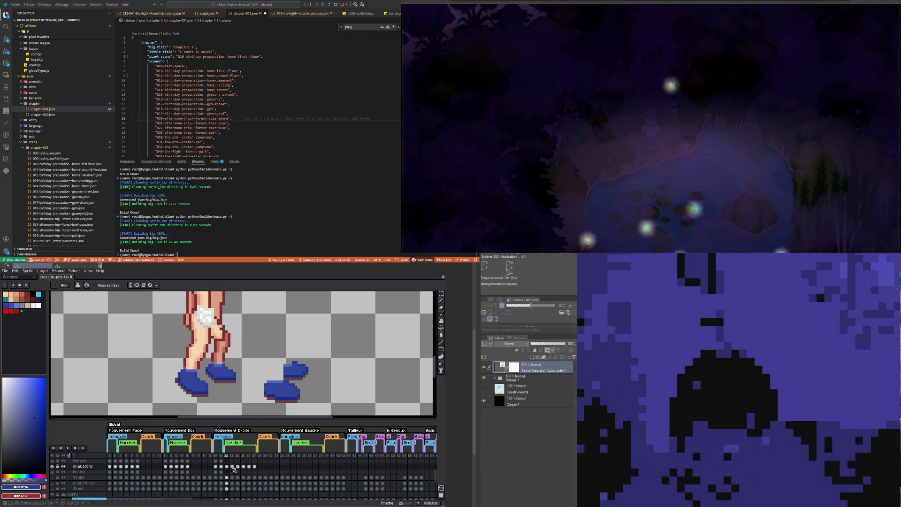
{"action": "left_click", "coordinate": [232, 466]}
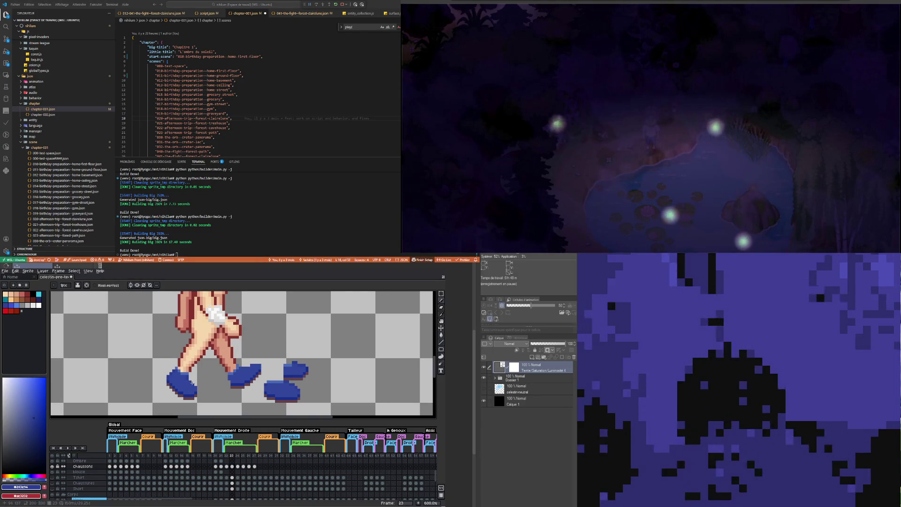
{"action": "scroll", "coordinate": [196, 390], "scroll_direction": "up", "scroll_amount": 3}
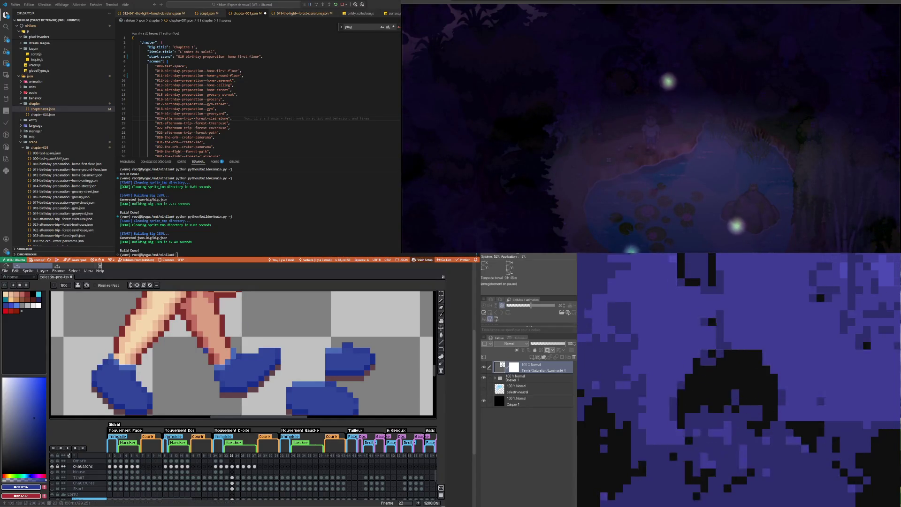
{"action": "key", "text": "Right"}
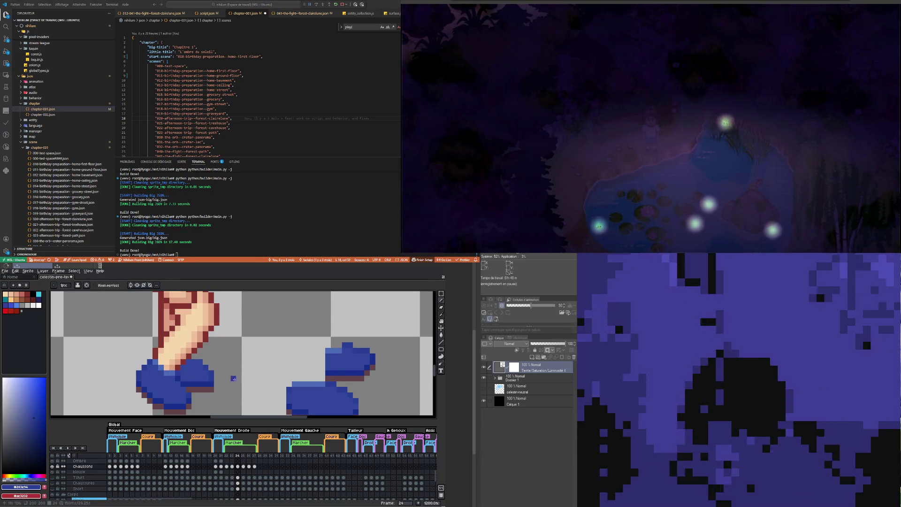
{"action": "scroll", "coordinate": [211, 354], "scroll_direction": "down", "scroll_amount": 3}
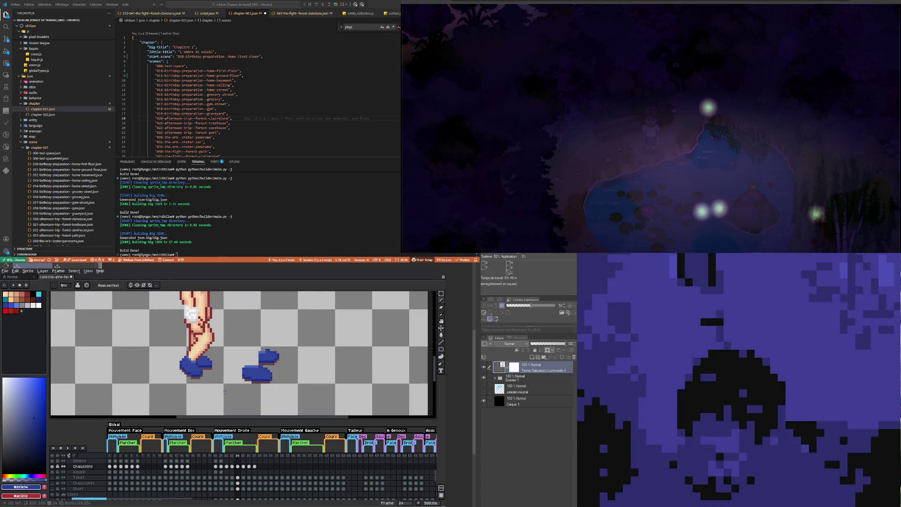
Step: Paint extra shoe-blue pixels along the boot edge in frame 26
{"action": "left_click", "coordinate": [245, 466]}
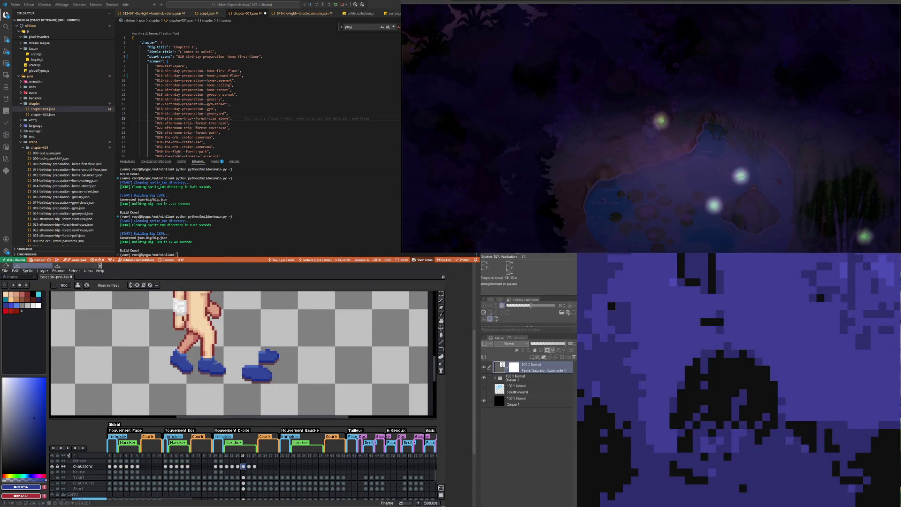
{"action": "scroll", "coordinate": [215, 362], "scroll_direction": "up", "scroll_amount": 1}
{"action": "scroll", "coordinate": [181, 364], "scroll_direction": "up", "scroll_amount": 3}
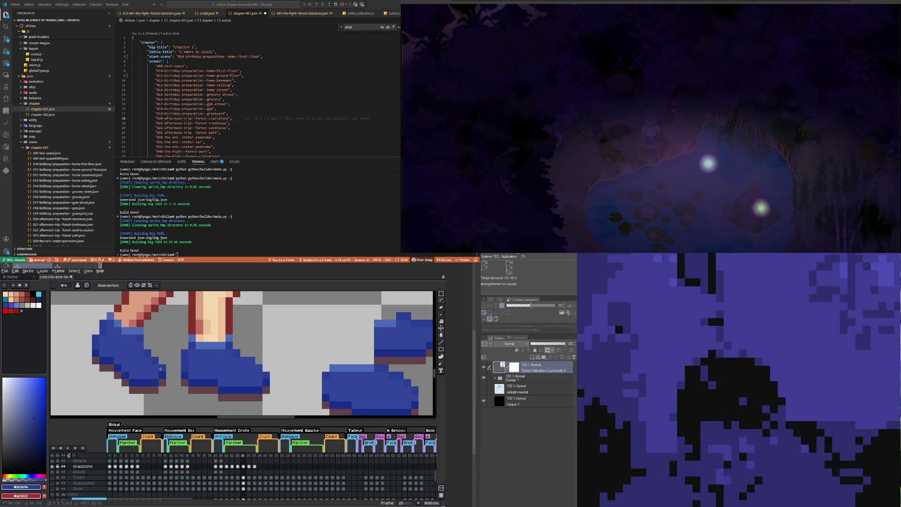
{"action": "key", "text": "Right"}
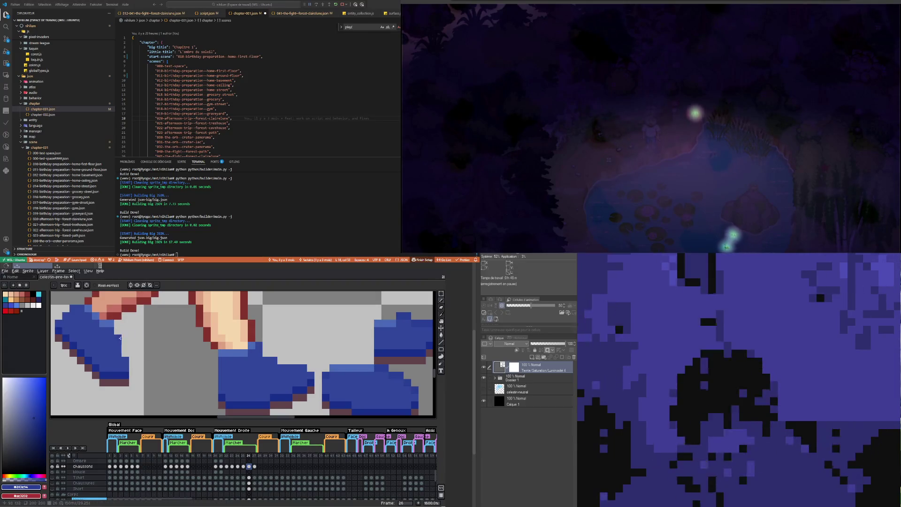
{"action": "left_click", "coordinate": [124, 368]}
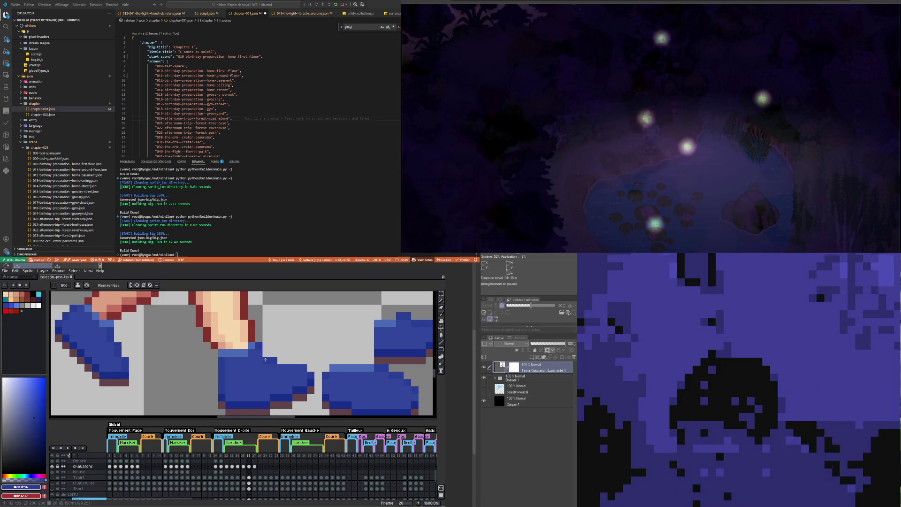
Step: Move to frame 27 on the Chaussons shoes layer
{"action": "scroll", "coordinate": [244, 363], "scroll_direction": "down", "scroll_amount": 3}
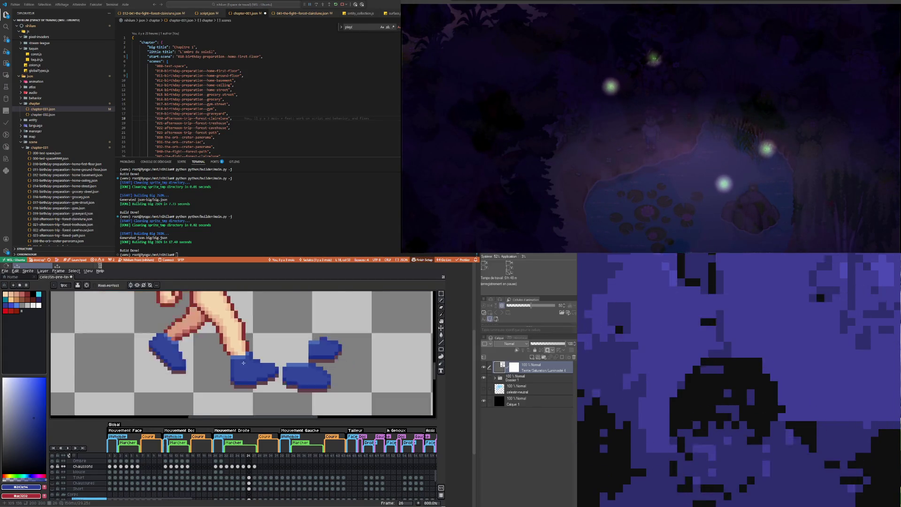
{"action": "scroll", "coordinate": [243, 363], "scroll_direction": "down", "scroll_amount": 1}
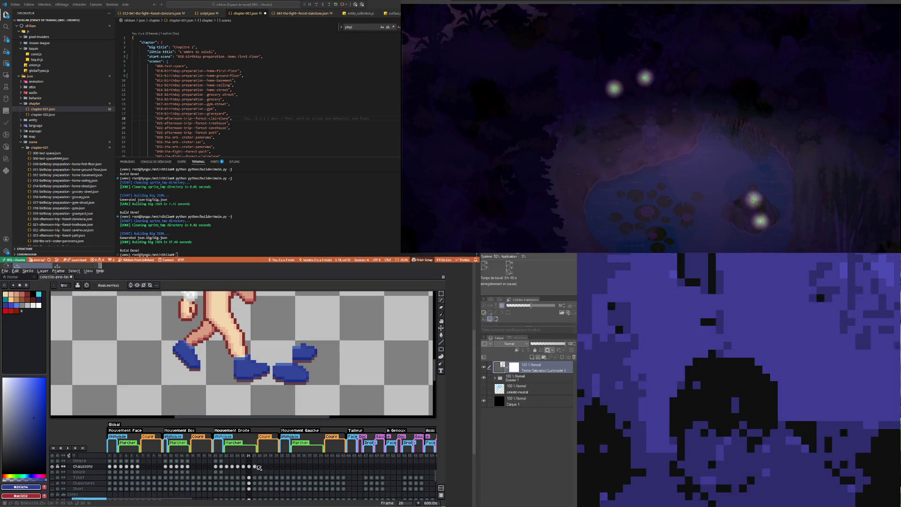
{"action": "left_click", "coordinate": [255, 466]}
{"action": "scroll", "coordinate": [155, 341], "scroll_direction": "up", "scroll_amount": 3}
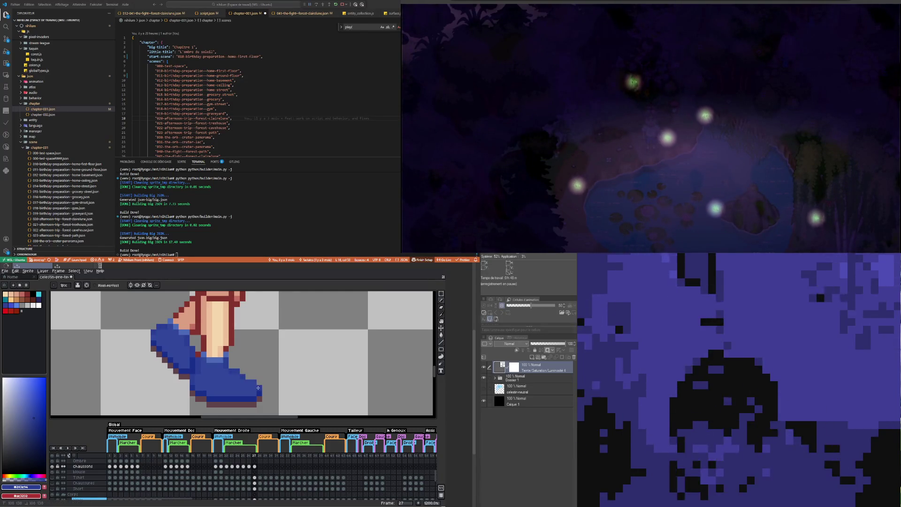
{"action": "scroll", "coordinate": [208, 361], "scroll_direction": "down", "scroll_amount": 3}
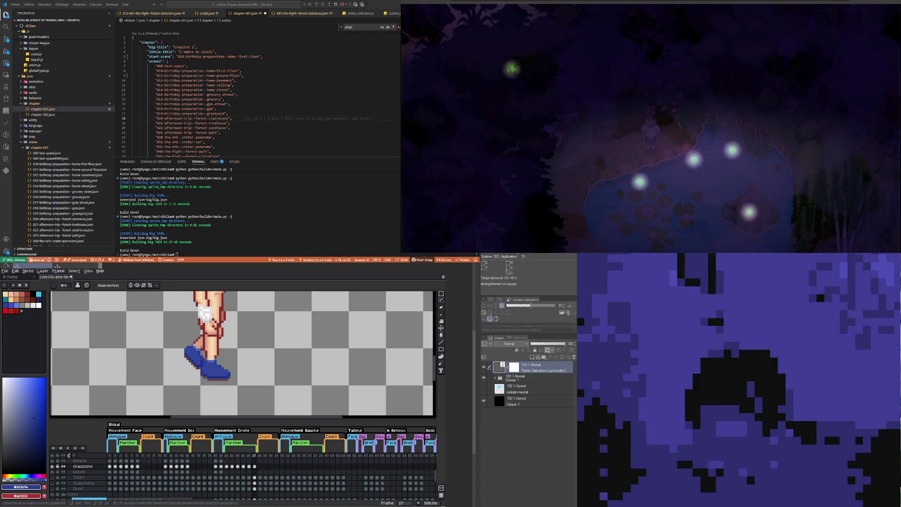
Step: Delete the extra shoe from the Chaussons layer on frames 26 and 25
{"action": "scroll", "coordinate": [242, 354], "scroll_direction": "up", "scroll_amount": 2}
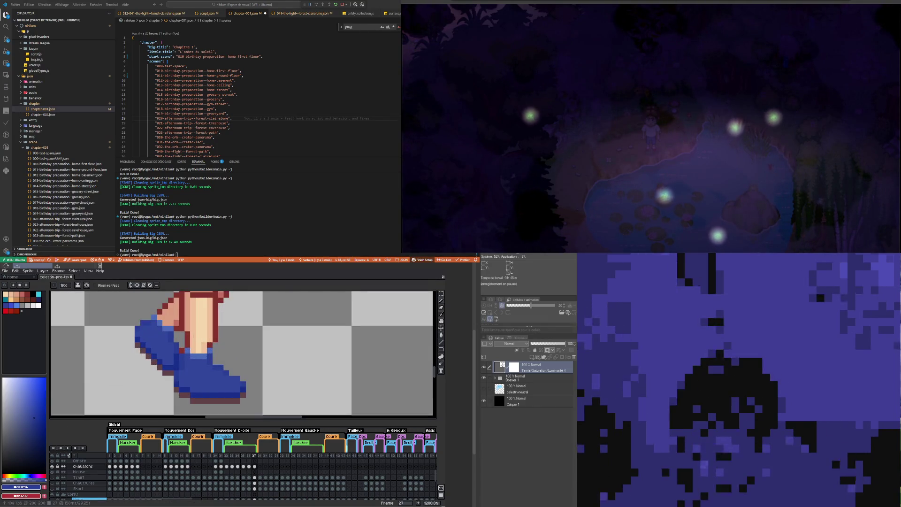
{"action": "scroll", "coordinate": [242, 354], "scroll_direction": "down", "scroll_amount": 2}
{"action": "scroll", "coordinate": [204, 388], "scroll_direction": "down", "scroll_amount": 1}
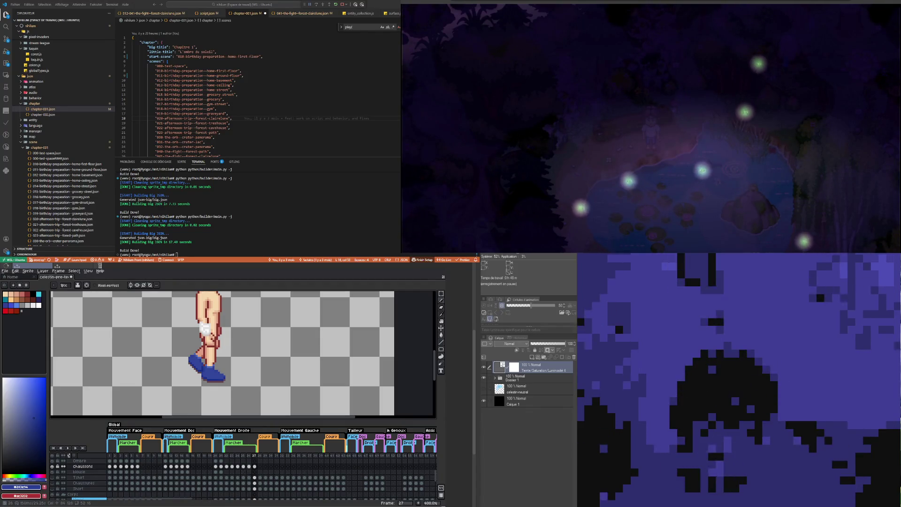
{"action": "left_click", "coordinate": [257, 468]}
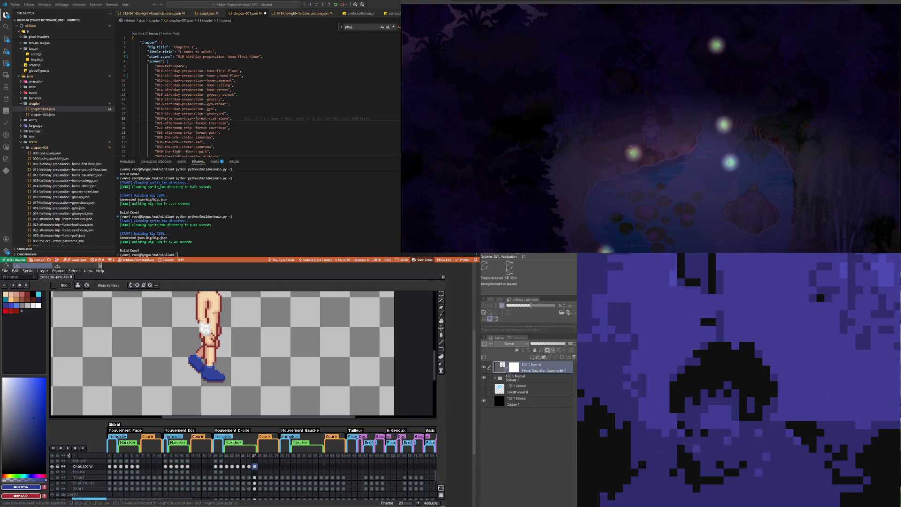
{"action": "key", "text": "w"}
{"action": "left_click", "coordinate": [249, 466]}
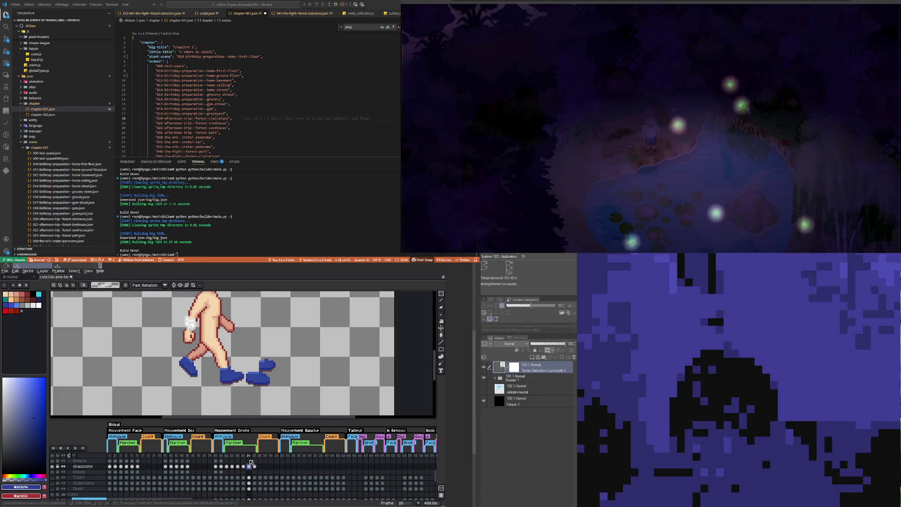
{"action": "left_click_drag", "start_coordinate": [290, 395], "coordinate": [247, 358]}
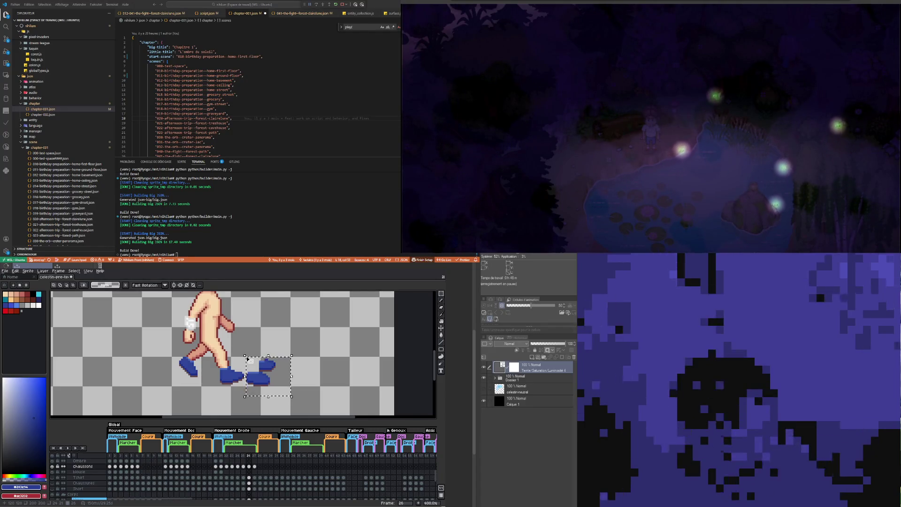
{"action": "key", "text": "Delete"}
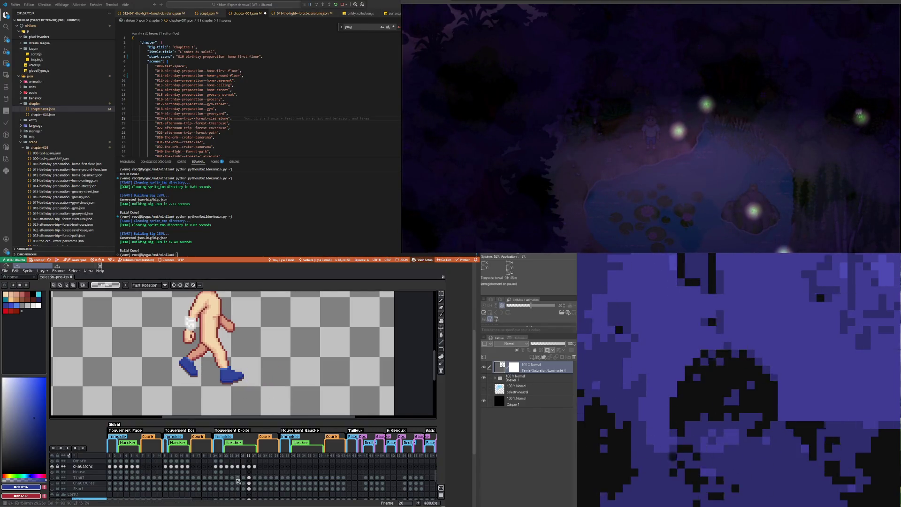
{"action": "left_click", "coordinate": [243, 466]}
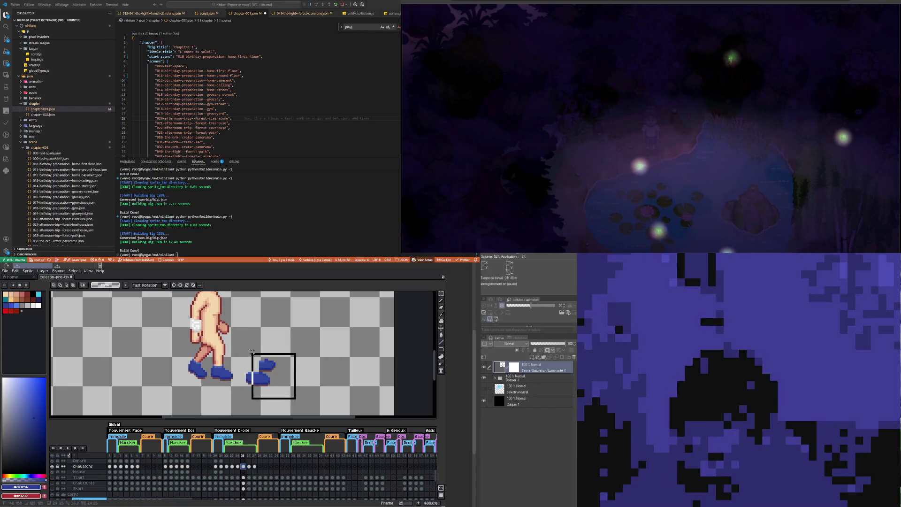
{"action": "key", "text": "Delete"}
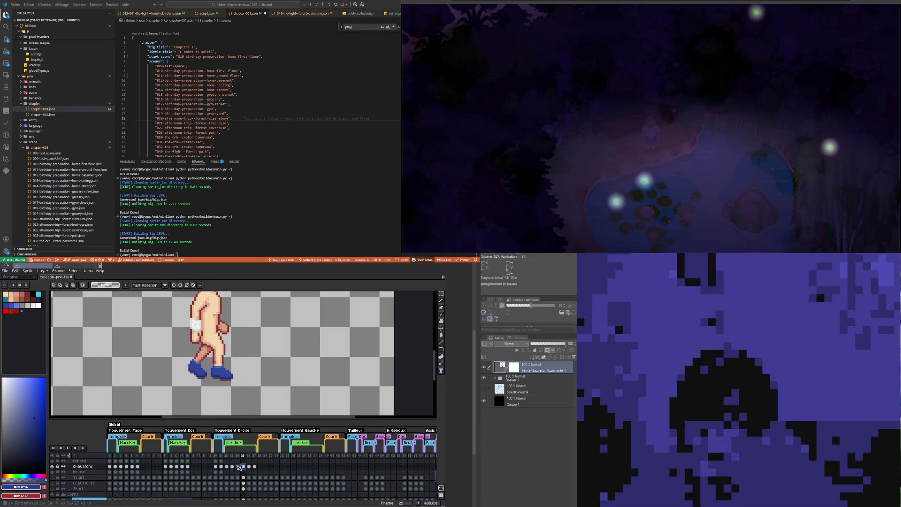
Step: Delete the extra shoe on frames 23 and 22 as well
{"action": "left_click", "coordinate": [238, 466]}
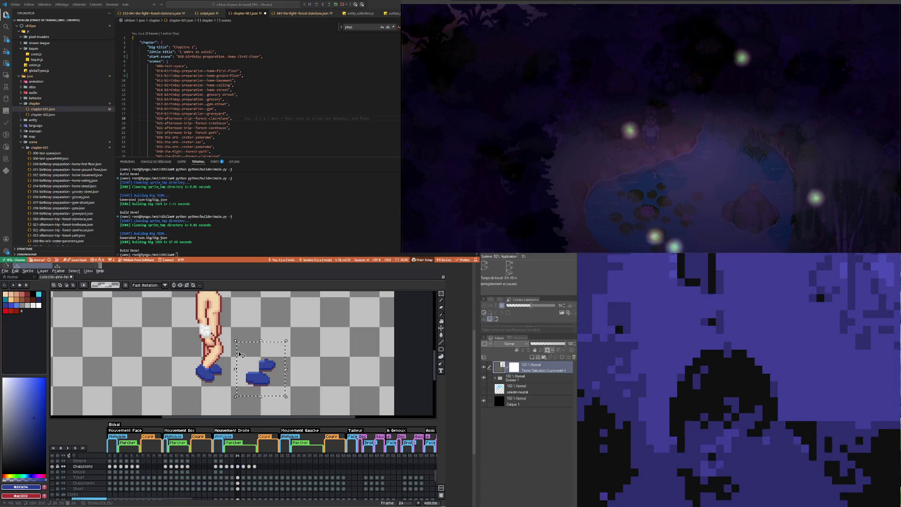
{"action": "left_click", "coordinate": [232, 467]}
{"action": "left_click_drag", "start_coordinate": [283, 387], "coordinate": [251, 347]}
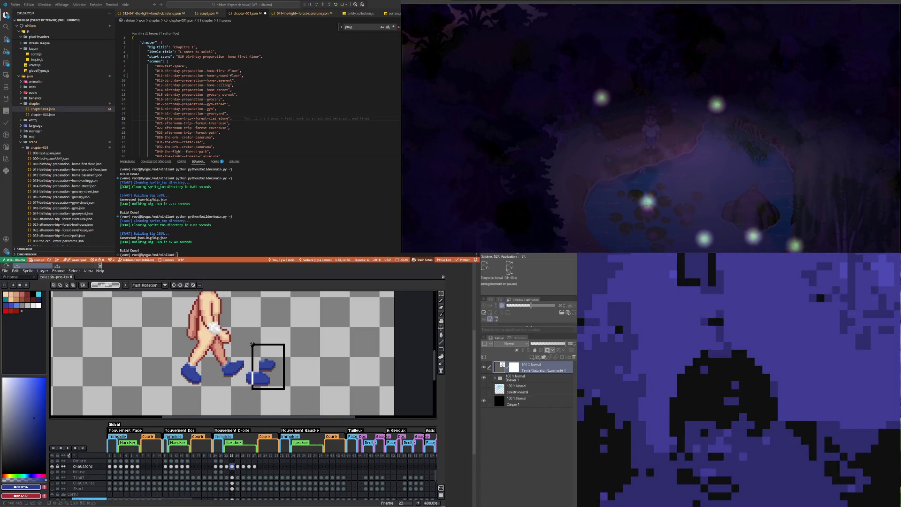
{"action": "key", "text": "Delete"}
{"action": "left_click", "coordinate": [227, 466]}
{"action": "left_click_drag", "start_coordinate": [287, 395], "coordinate": [242, 347]}
{"action": "key", "text": "Delete"}
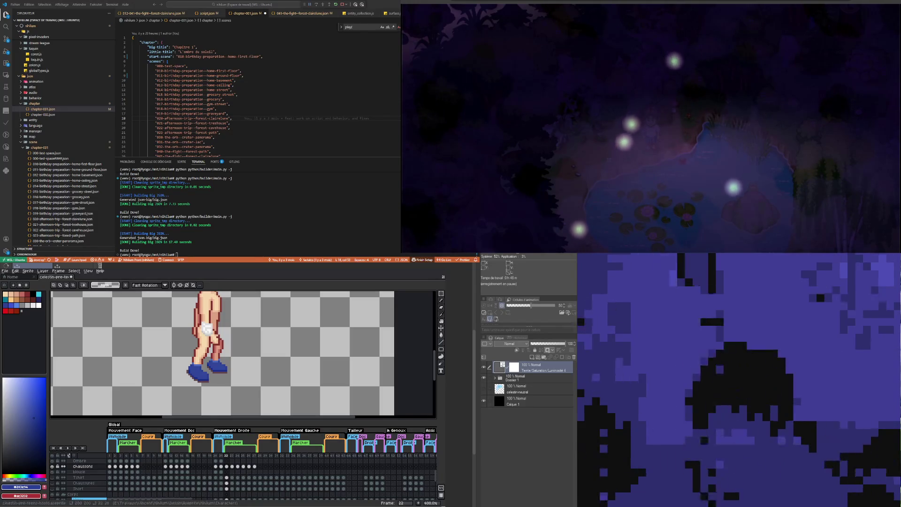
Step: Play the walk animation, stop on frame 21, and save the sprite with Ctrl+S
{"action": "scroll", "coordinate": [232, 360], "scroll_direction": "down", "scroll_amount": 4}
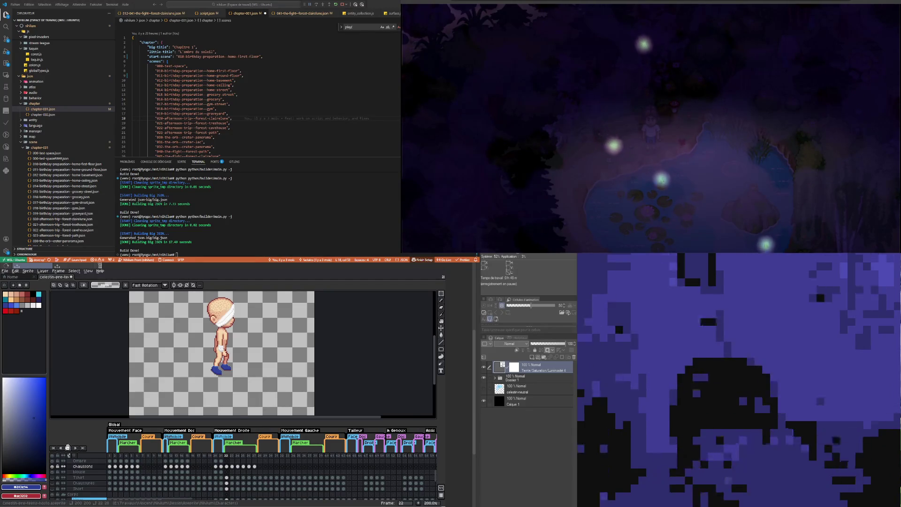
{"action": "left_click", "coordinate": [68, 448]}
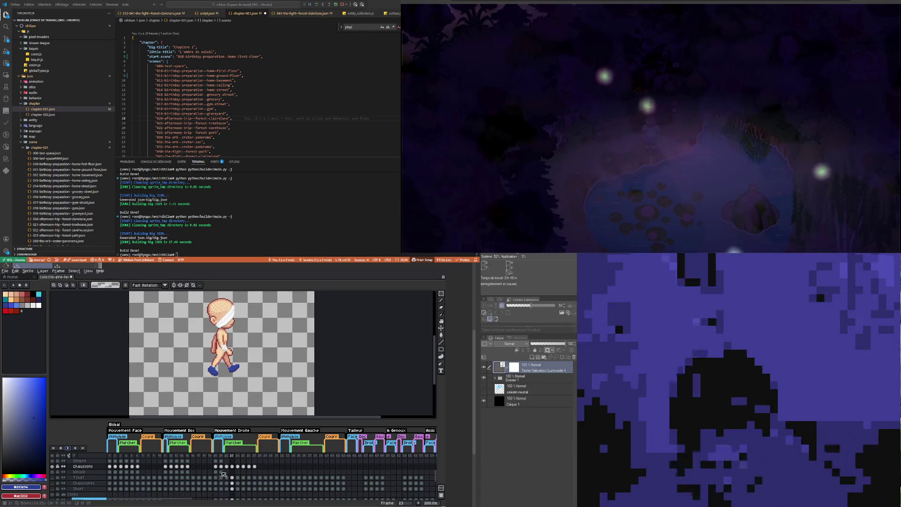
{"action": "left_click", "coordinate": [221, 472]}
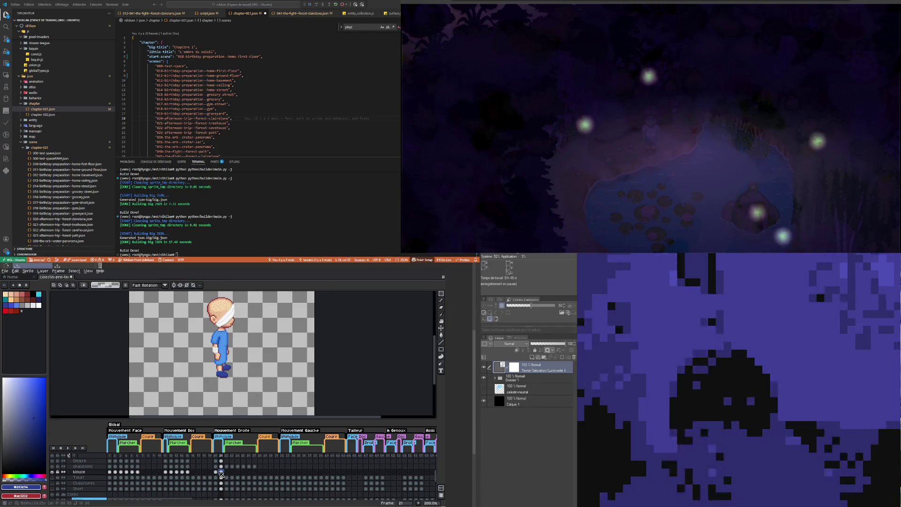
{"action": "key", "text": "ctrl+s"}
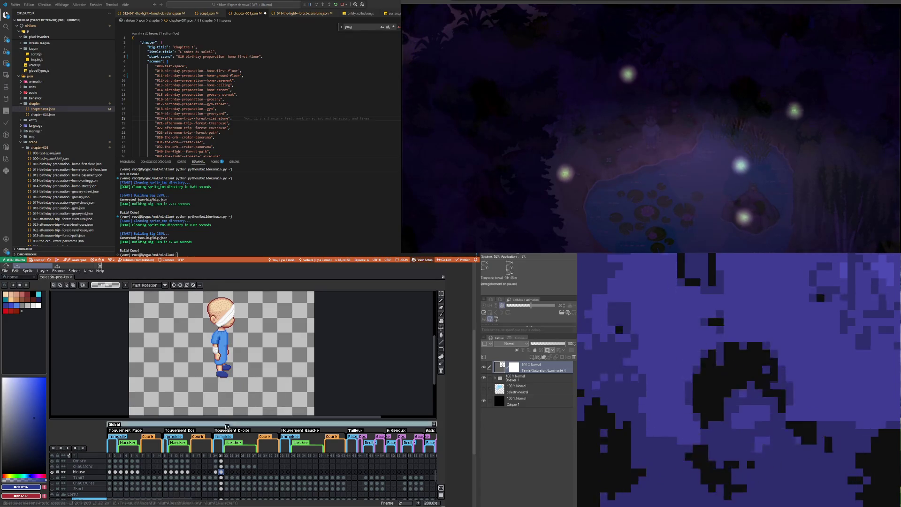
Step: Copy the frame 21 blouse cel into the empty blouse cel on frame 22
{"action": "left_click", "coordinate": [227, 472]}
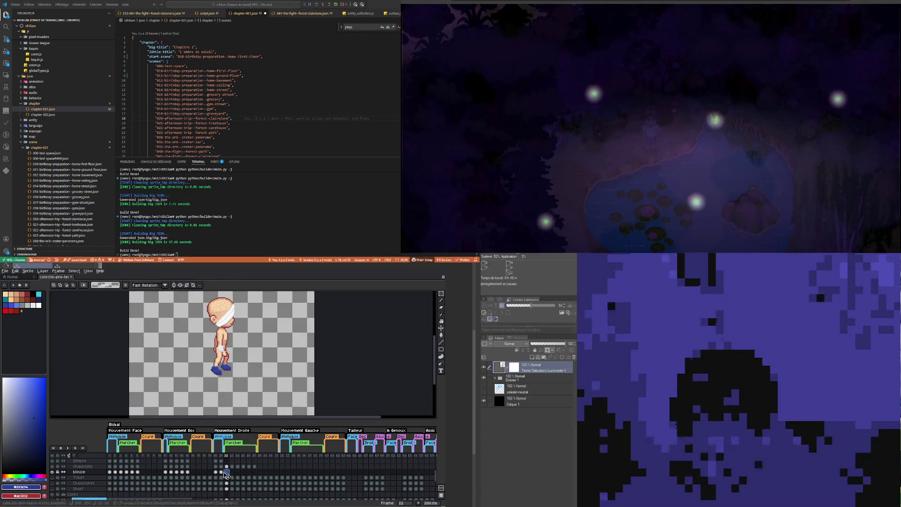
{"action": "left_click", "coordinate": [221, 472]}
{"action": "left_click", "coordinate": [228, 472], "text": "shift"}
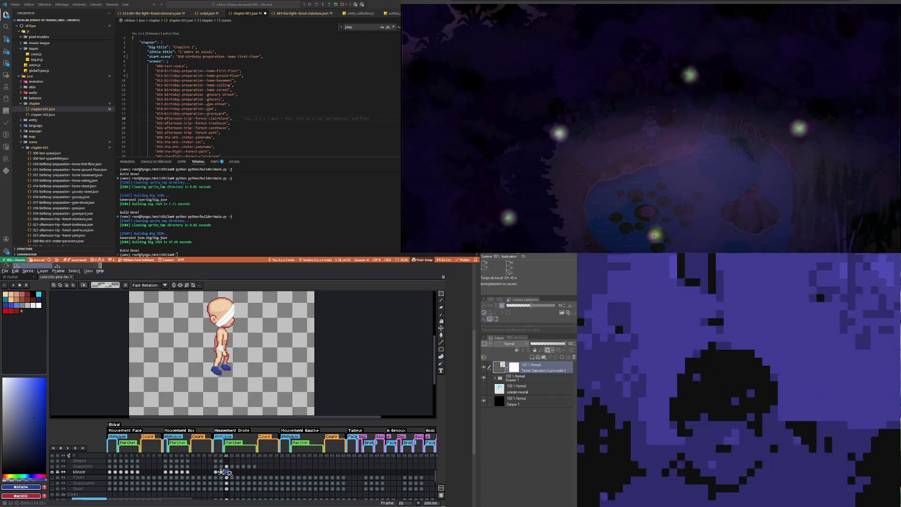
{"action": "key", "text": "ctrl+v"}
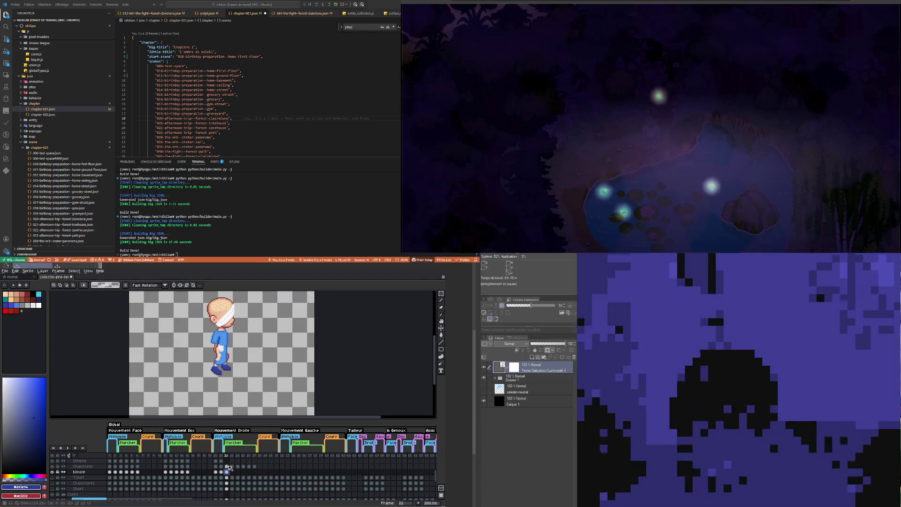
Step: Check the blouse on frames 23 through 27, then return to frame 22 and advance to 23
{"action": "left_click", "coordinate": [232, 472]}
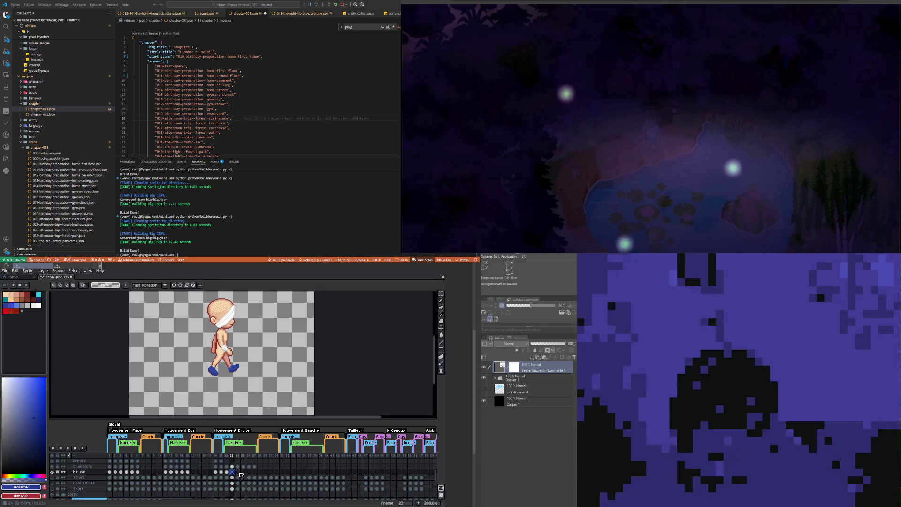
{"action": "left_click", "coordinate": [239, 472]}
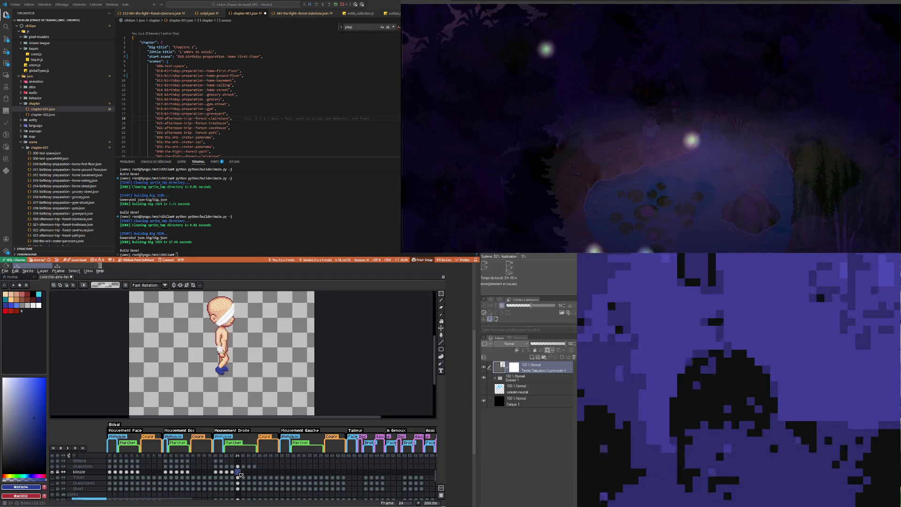
{"action": "left_click", "coordinate": [250, 472]}
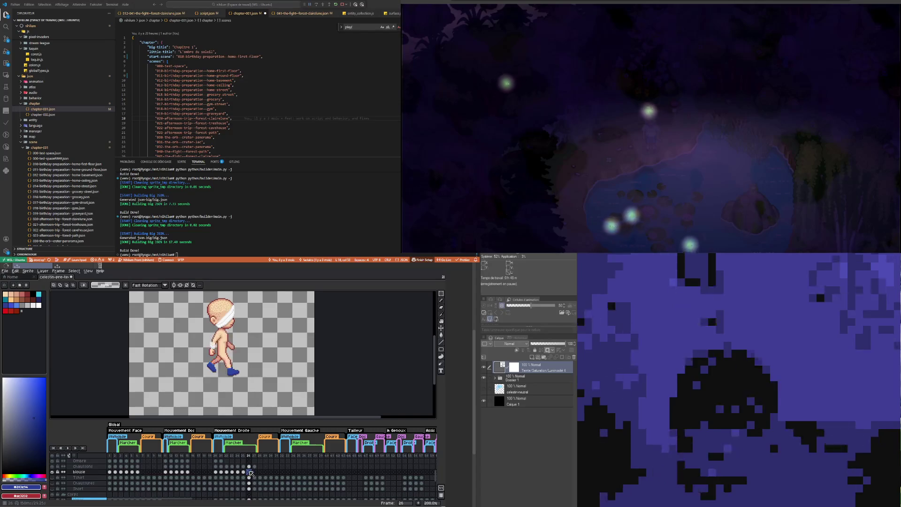
{"action": "left_click", "coordinate": [255, 472]}
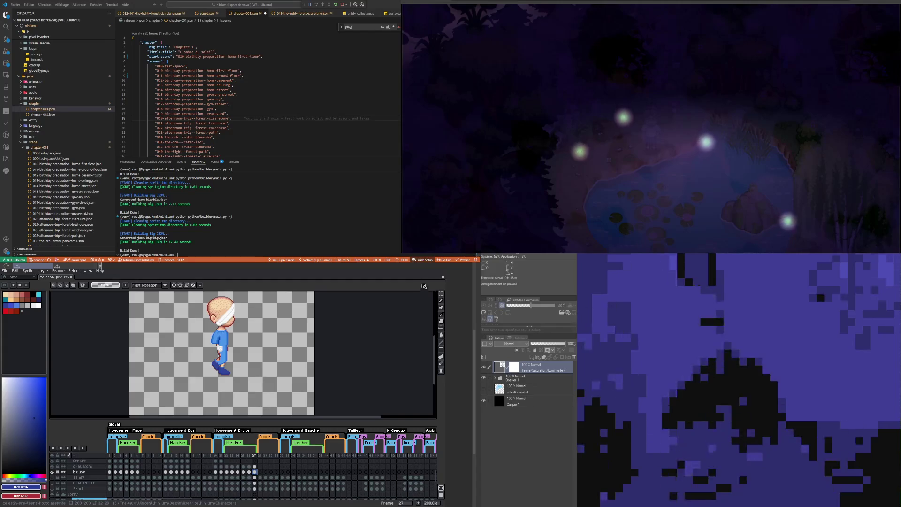
{"action": "mouse_move", "coordinate": [443, 297]}
{"action": "left_click", "coordinate": [227, 472]}
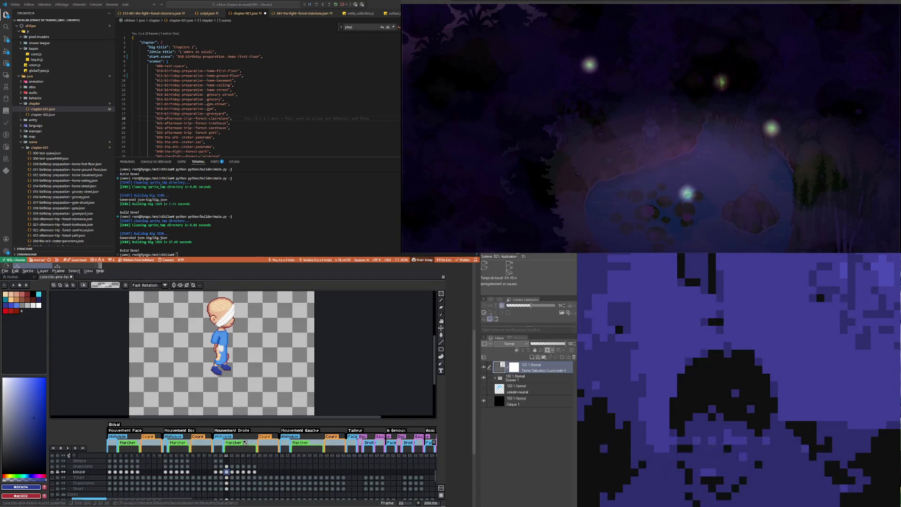
{"action": "left_click", "coordinate": [232, 472]}
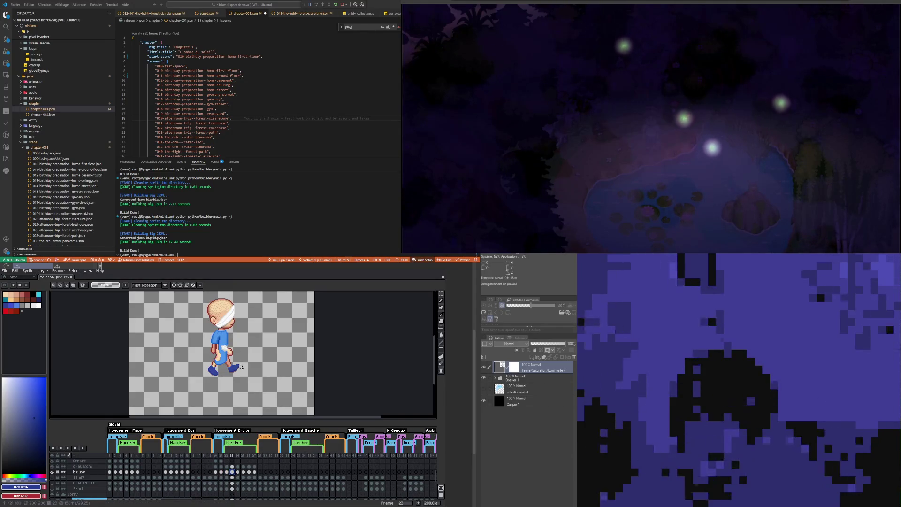
{"action": "mouse_move", "coordinate": [438, 296]}
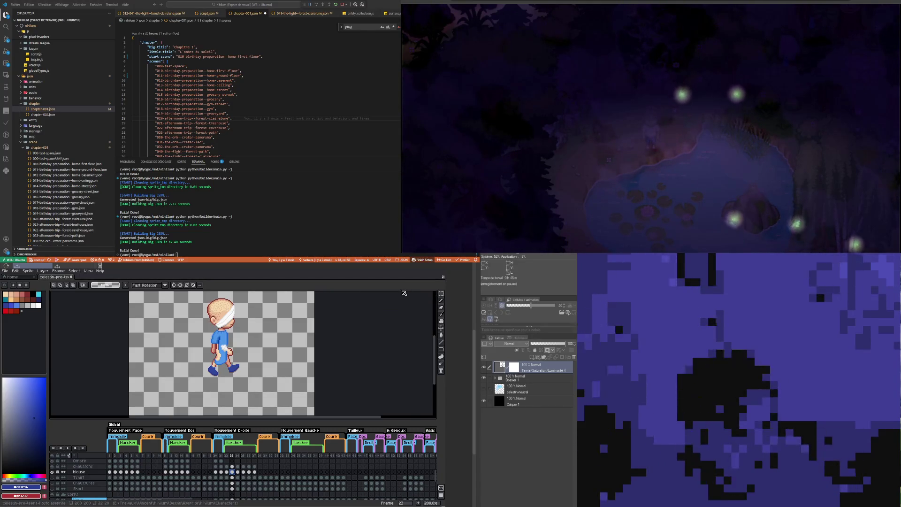
Step: Select the area around the character and nudge it down one pixel on frame 23
{"action": "left_click_drag", "start_coordinate": [184, 317], "coordinate": [264, 392]}
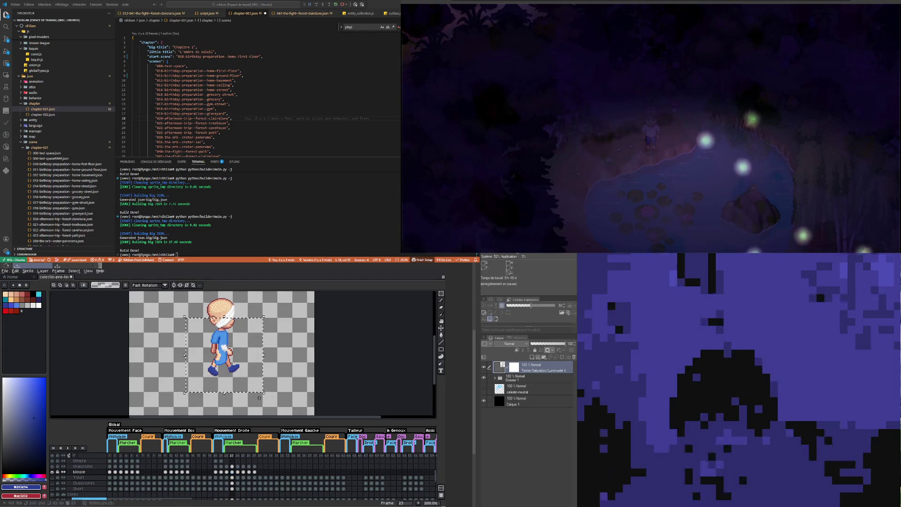
{"action": "left_click", "coordinate": [227, 472]}
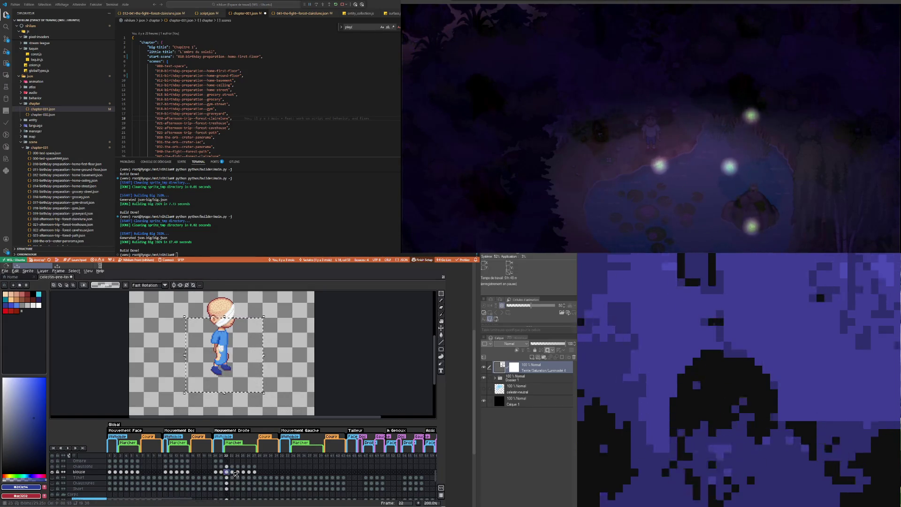
{"action": "left_click", "coordinate": [234, 473]}
{"action": "key", "text": "Down"}
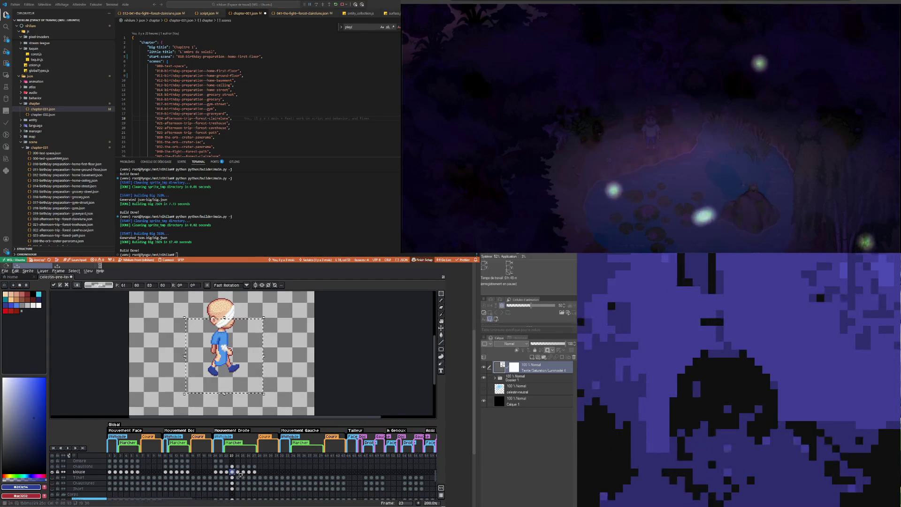
Step: Align the pose on the following frames with one-pixel up and down nudges, then jump back to frame 22
{"action": "left_click", "coordinate": [238, 471]}
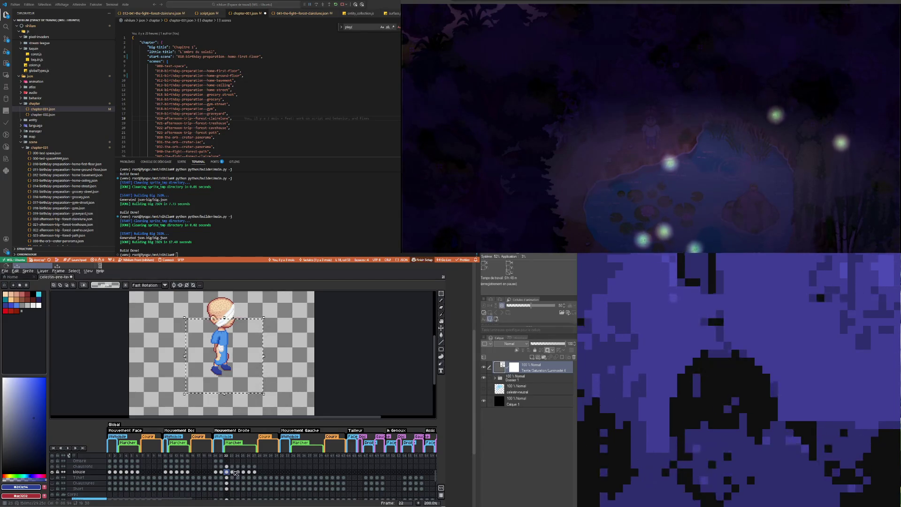
{"action": "left_click", "coordinate": [237, 472]}
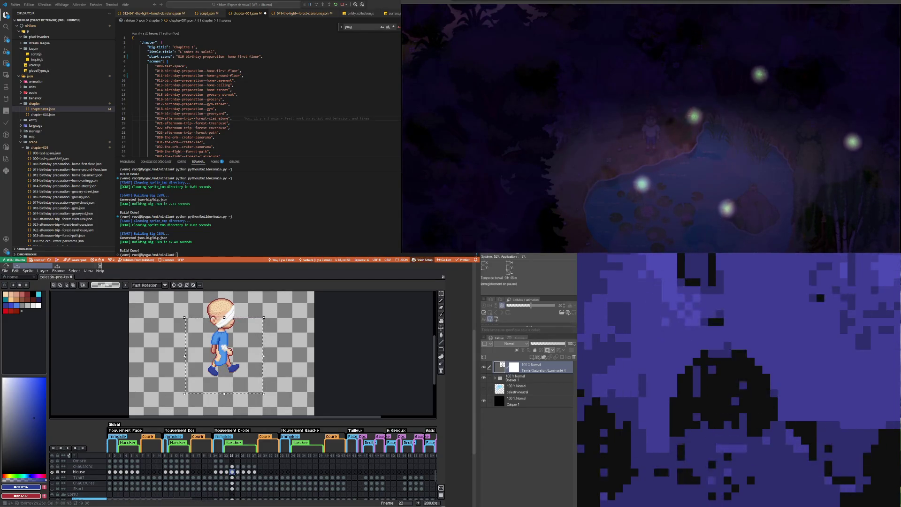
{"action": "key", "text": "Up"}
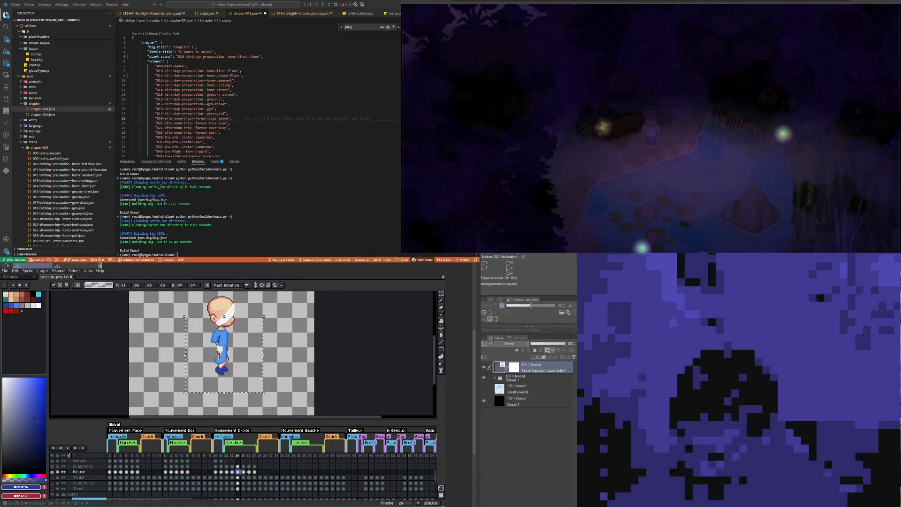
{"action": "key", "text": "period"}
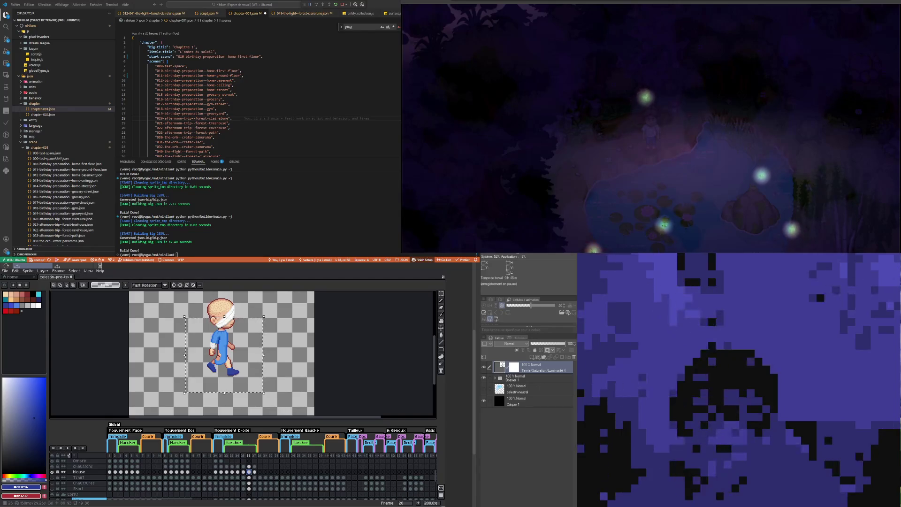
{"action": "key", "text": "Down"}
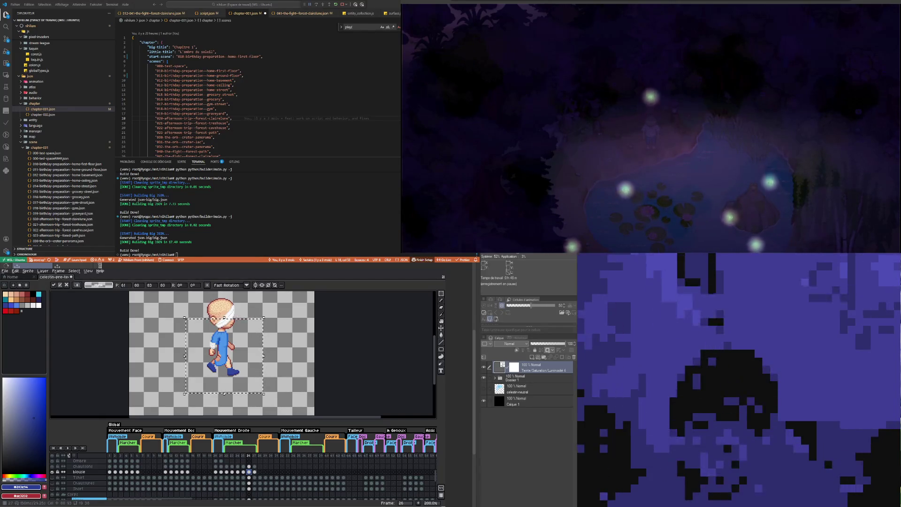
{"action": "key", "text": "period"}
{"action": "key", "text": "Down"}
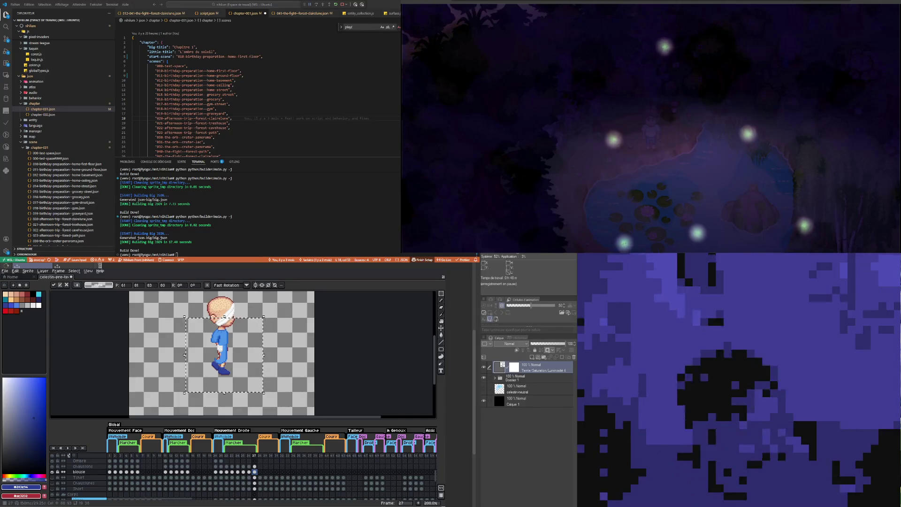
{"action": "key", "text": "Up"}
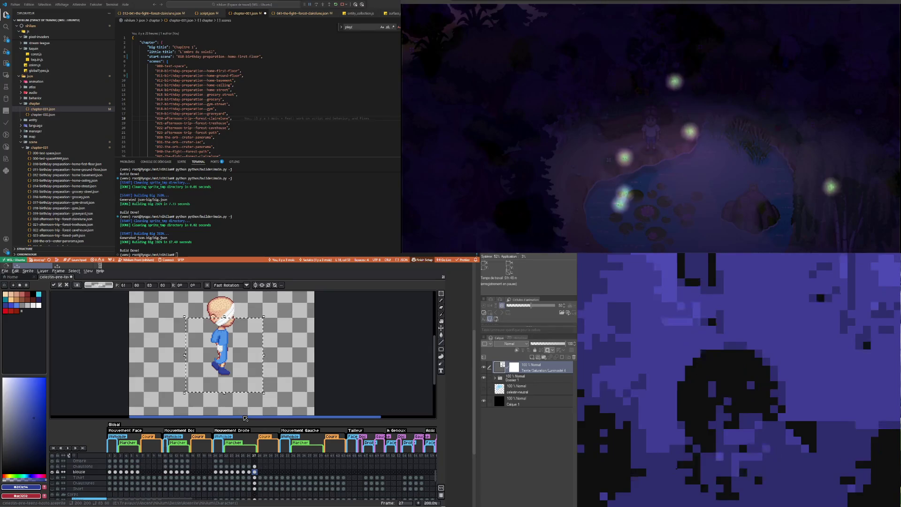
{"action": "left_click", "coordinate": [226, 455]}
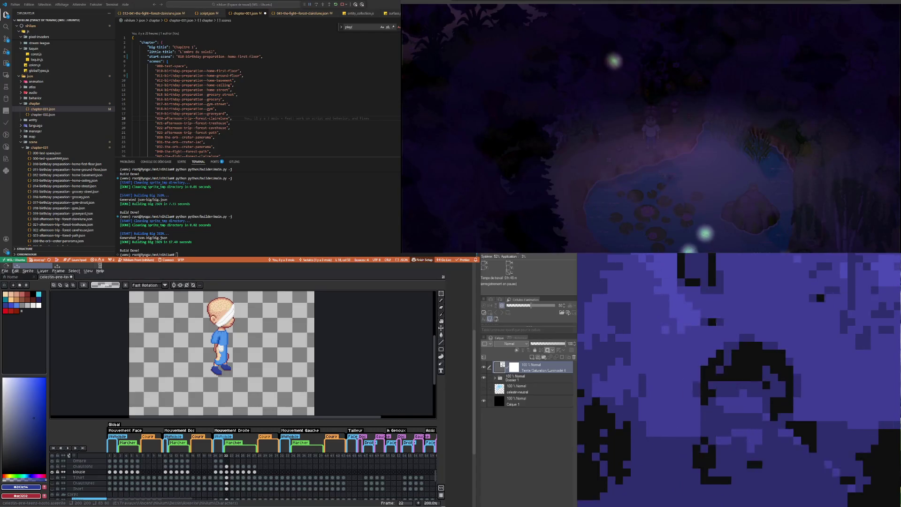
Step: Eyedrop the blouse's light blue and set the blouse layer opacity to 75% in Layer Properties
{"action": "scroll", "coordinate": [244, 345], "scroll_direction": "up", "scroll_amount": 1}
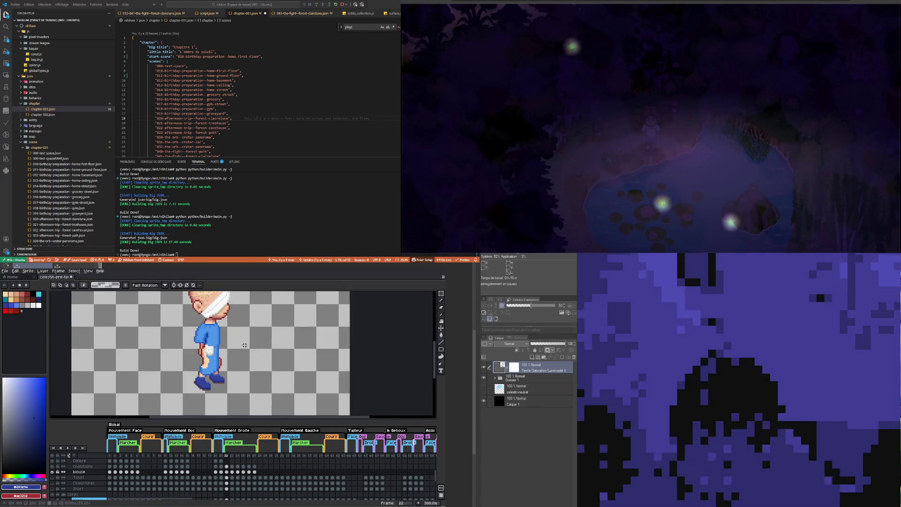
{"action": "scroll", "coordinate": [80, 488], "scroll_direction": "up", "scroll_amount": 3}
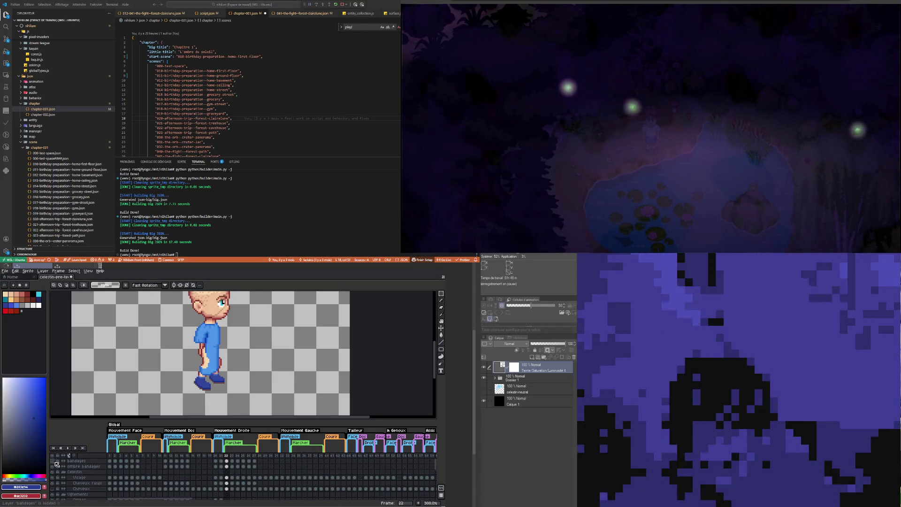
{"action": "scroll", "coordinate": [242, 478], "scroll_direction": "down", "scroll_amount": 3}
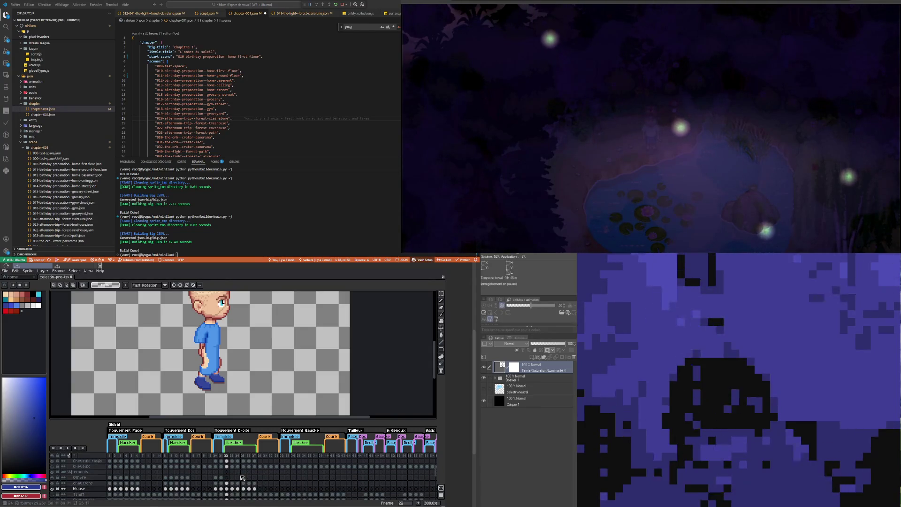
{"action": "scroll", "coordinate": [231, 363], "scroll_direction": "down", "scroll_amount": 1}
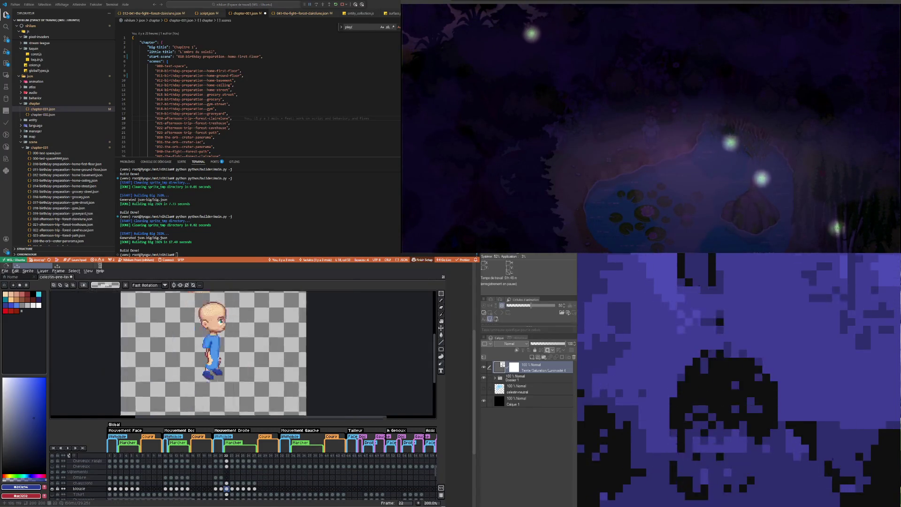
{"action": "left_click", "coordinate": [86, 490]}
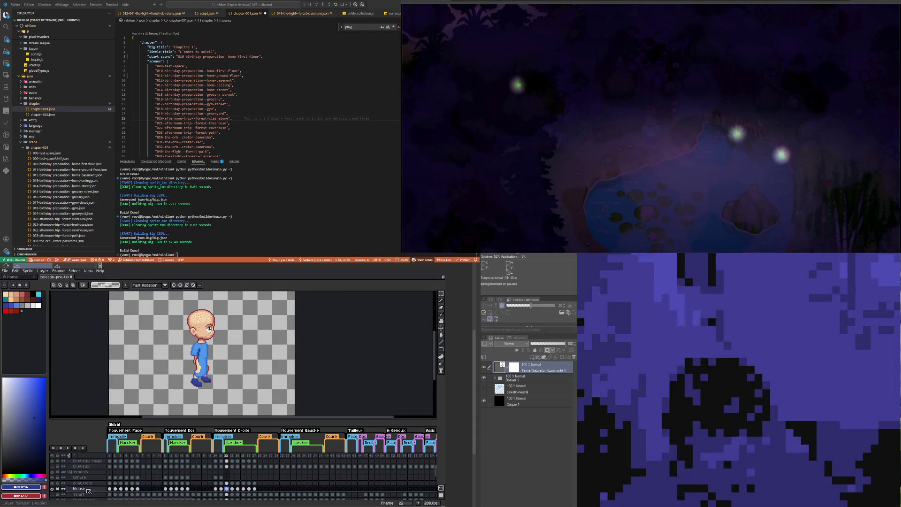
{"action": "double_click", "coordinate": [82, 490]}
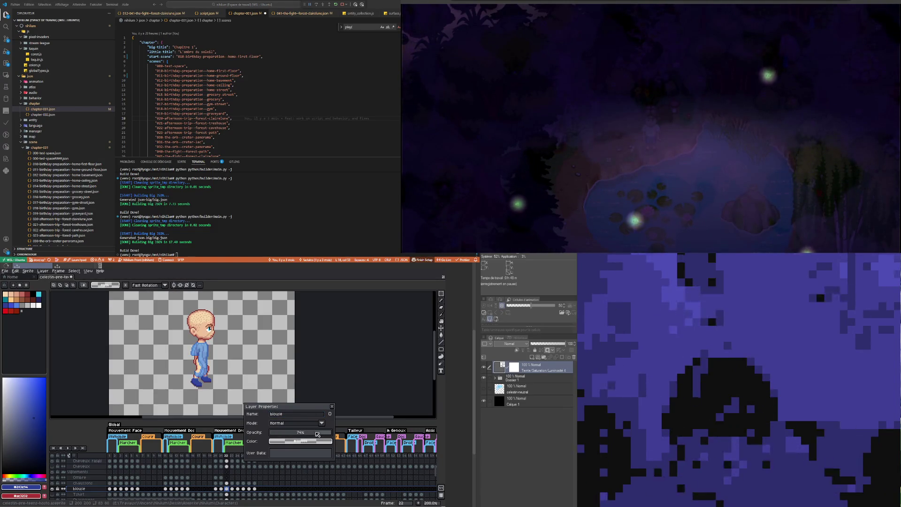
{"action": "scroll", "coordinate": [219, 363], "scroll_direction": "up", "scroll_amount": 2}
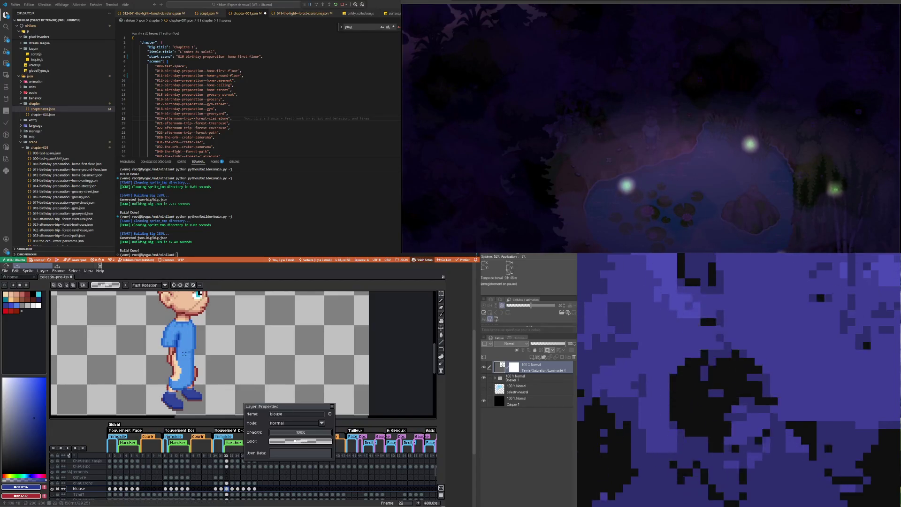
{"action": "key", "text": "i"}
{"action": "left_click", "coordinate": [190, 350]}
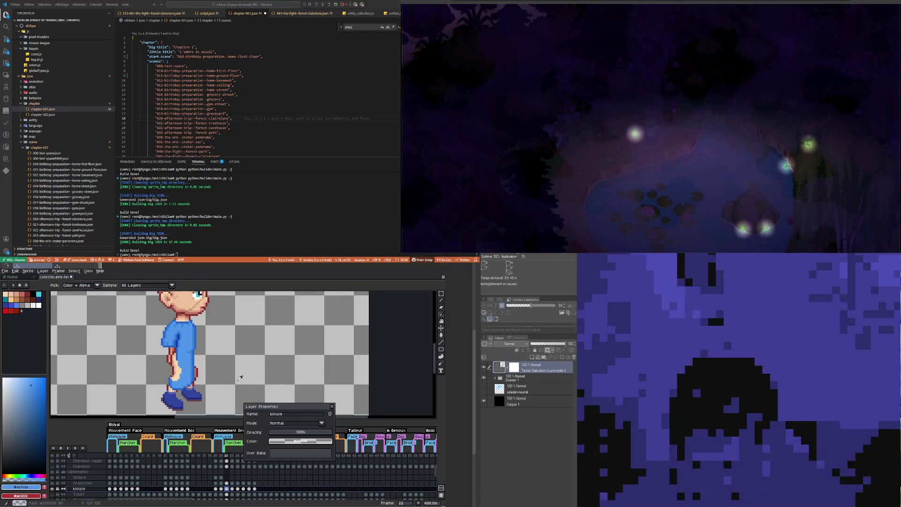
{"action": "left_click_drag", "start_coordinate": [282, 406], "coordinate": [364, 394]}
{"action": "left_click_drag", "start_coordinate": [413, 419], "coordinate": [398, 419]}
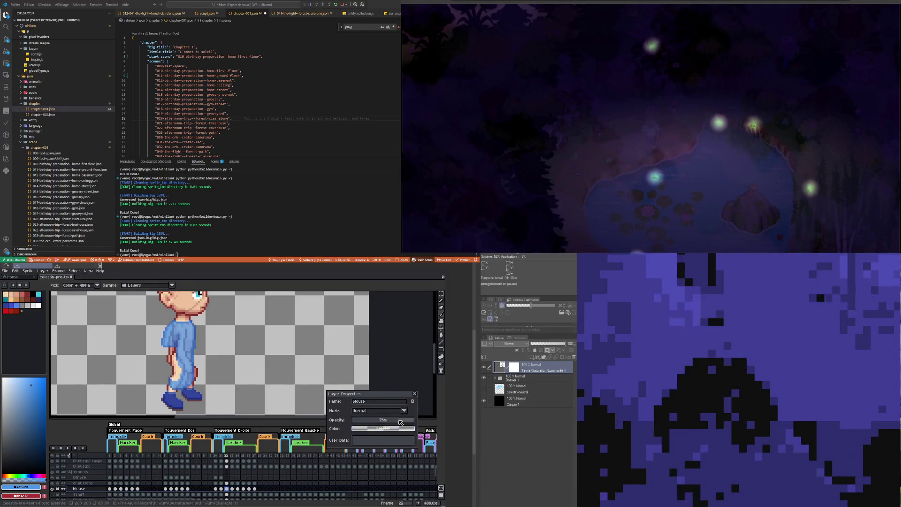
Step: Draw a straight vertical pencil stroke on the blouse
{"action": "scroll", "coordinate": [189, 360], "scroll_direction": "up", "scroll_amount": 2}
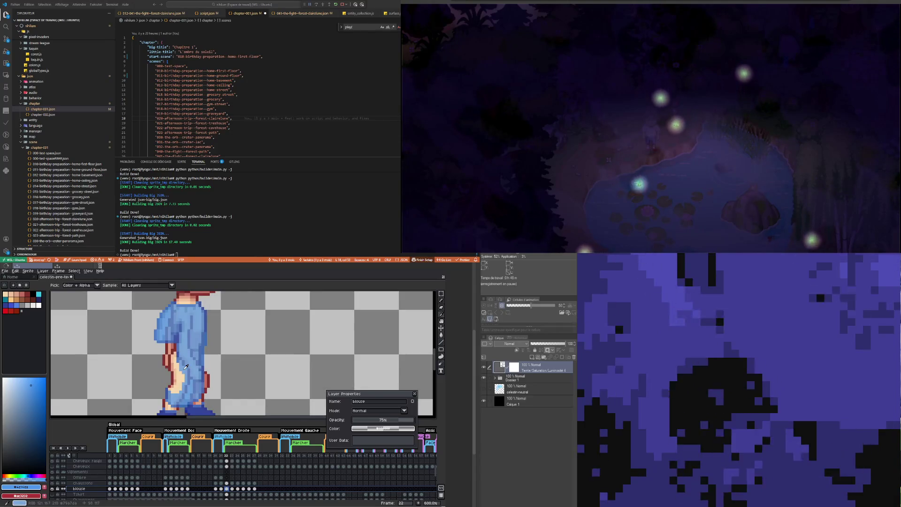
{"action": "key", "text": "b"}
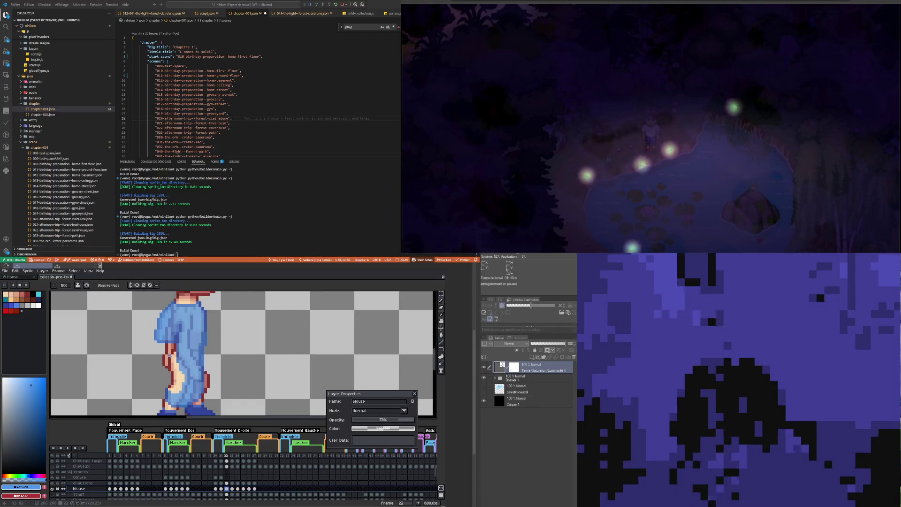
{"action": "left_click_drag", "start_coordinate": [170, 356], "coordinate": [168, 390]}
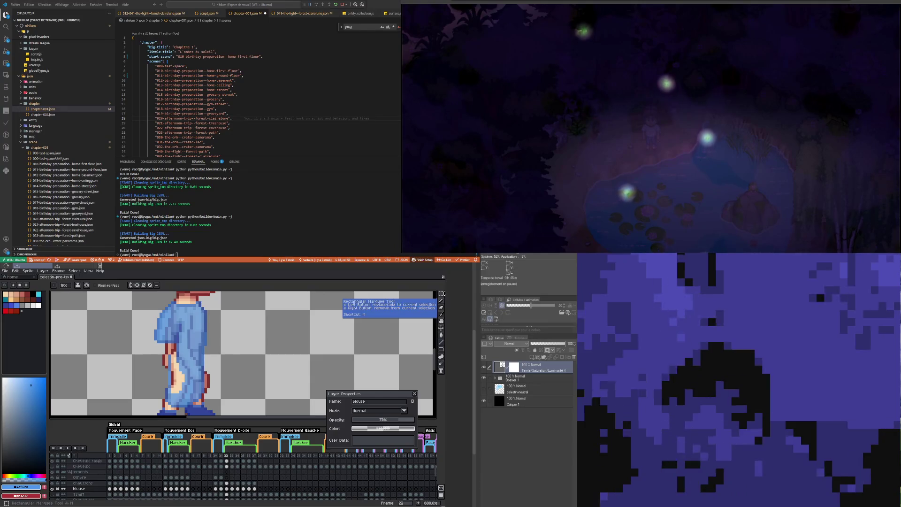
Step: Scale the upper-arm sleeve selection to about 75% width and pull its left edge in further
{"action": "left_click", "coordinate": [442, 293]}
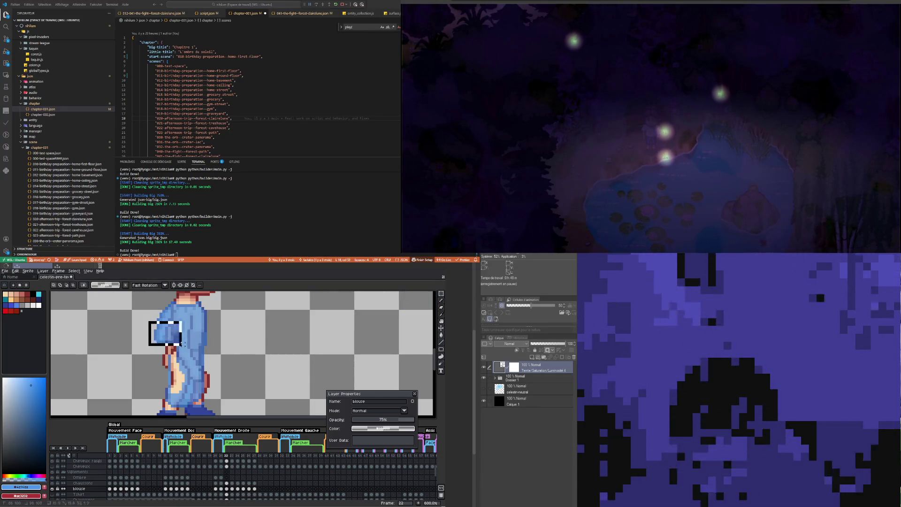
{"action": "left_click_drag", "start_coordinate": [181, 341], "coordinate": [183, 348]}
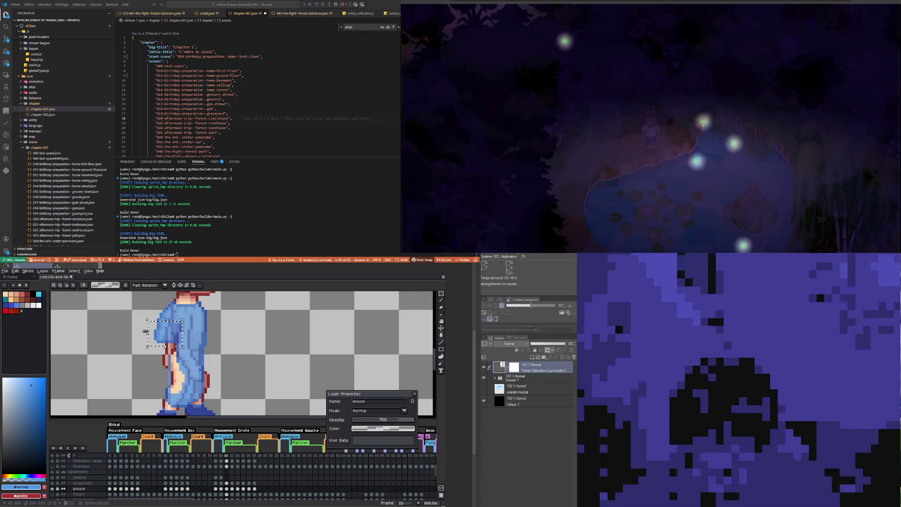
{"action": "left_click_drag", "start_coordinate": [148, 334], "coordinate": [182, 334]}
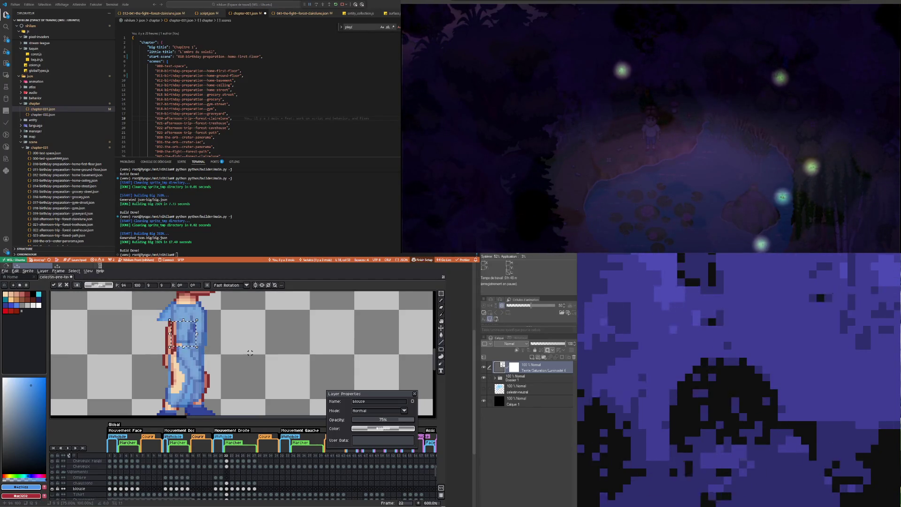
{"action": "left_click", "coordinate": [255, 353]}
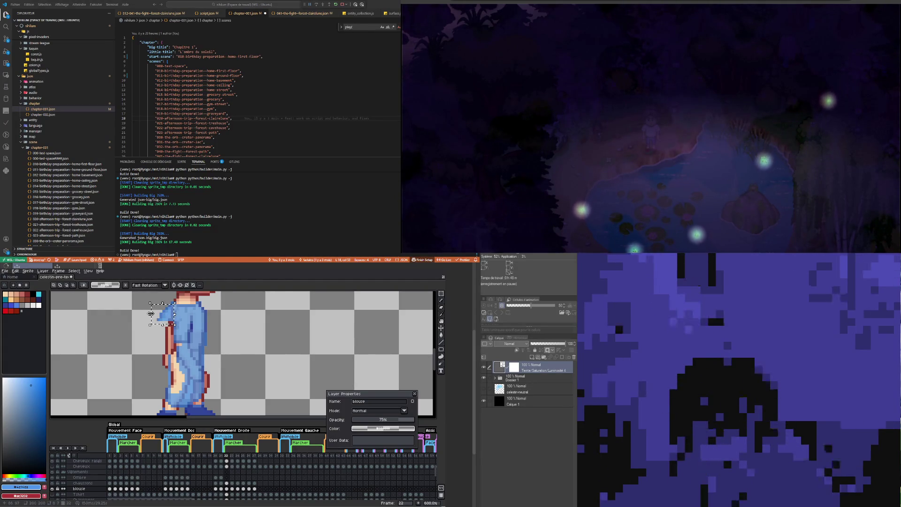
{"action": "left_click_drag", "start_coordinate": [150, 314], "coordinate": [160, 318]}
{"action": "left_click", "coordinate": [160, 323]}
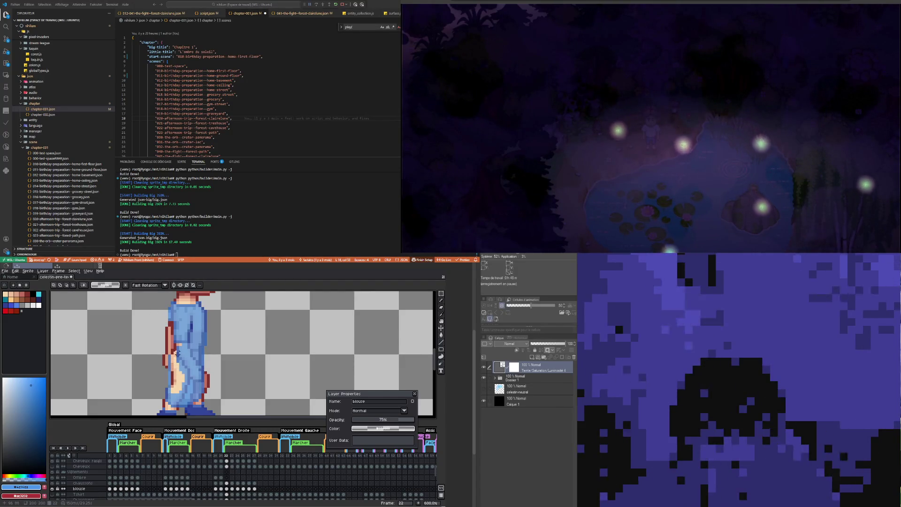
{"action": "key", "text": "b"}
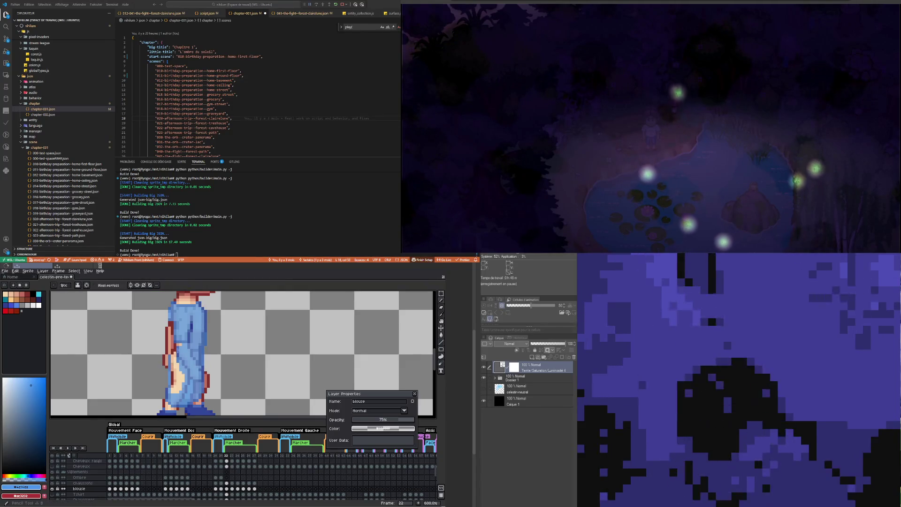
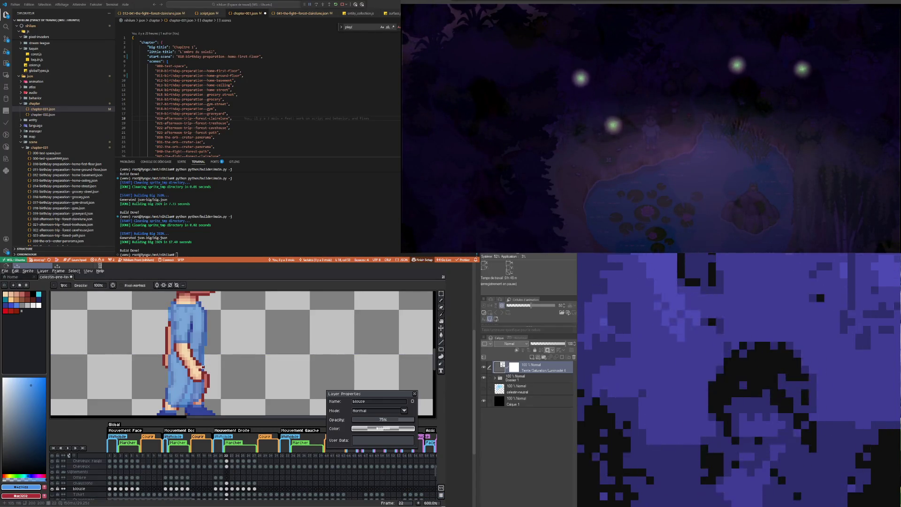
Step: Raise the blouse layer's opacity from 75% to 100% so it shows solid blue
{"action": "key", "text": "b"}
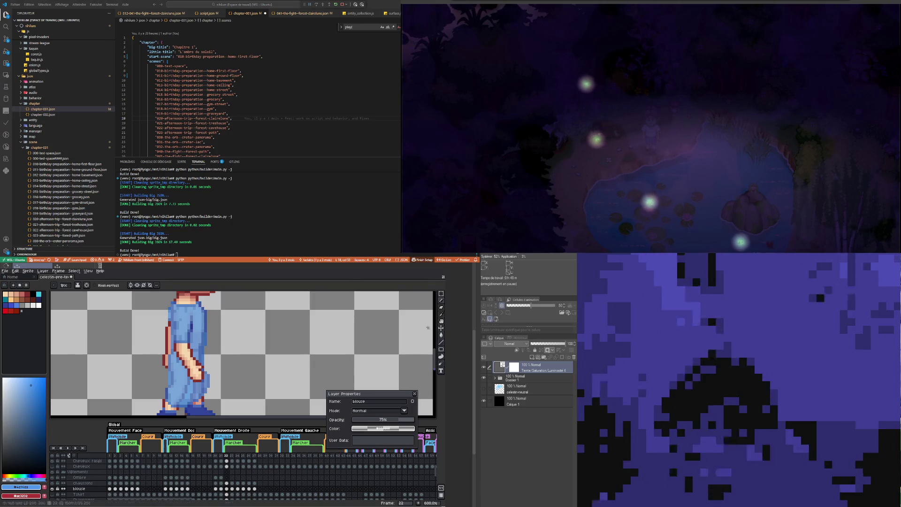
{"action": "left_click_drag", "start_coordinate": [399, 420], "coordinate": [424, 424]}
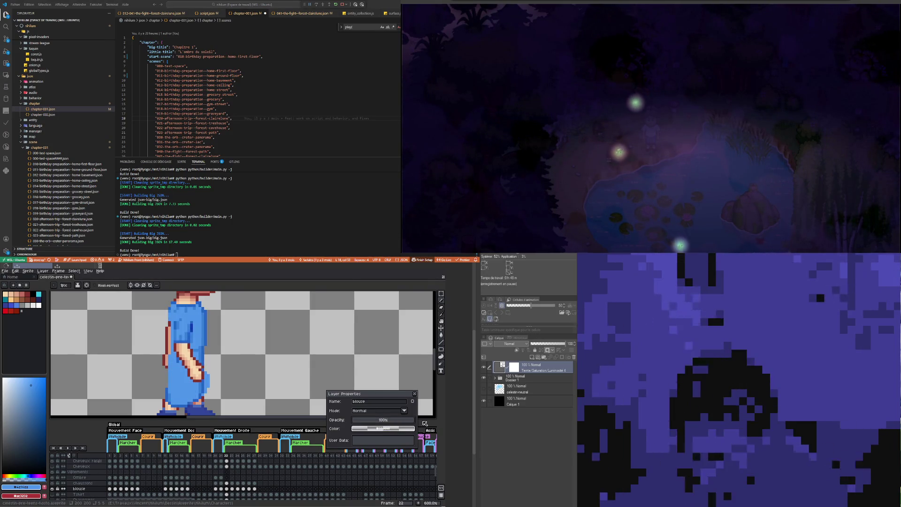
{"action": "scroll", "coordinate": [211, 355], "scroll_direction": "down", "scroll_amount": 2}
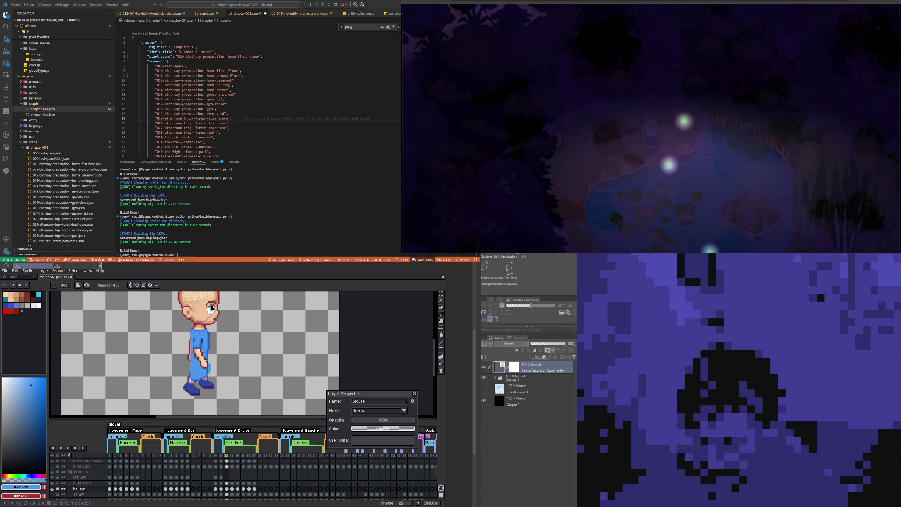
{"action": "scroll", "coordinate": [211, 355], "scroll_direction": "up", "scroll_amount": 2}
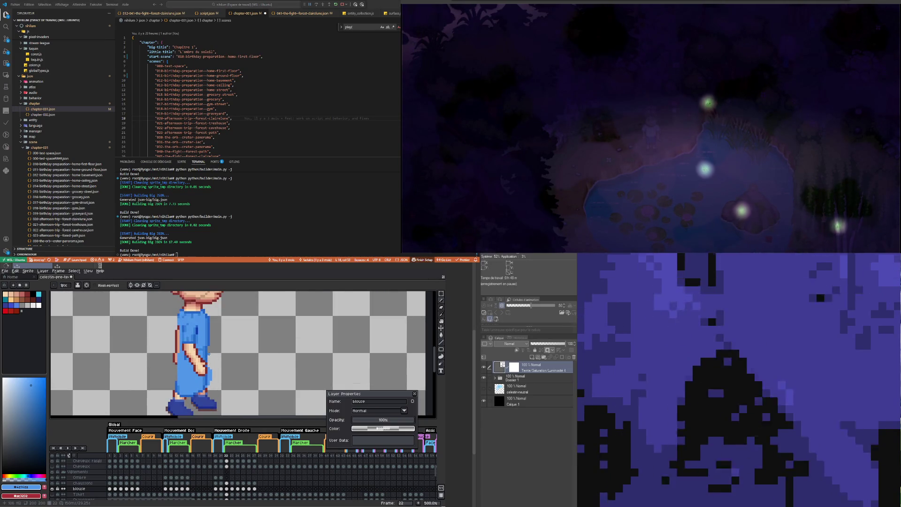
{"action": "scroll", "coordinate": [209, 353], "scroll_direction": "down", "scroll_amount": 2}
{"action": "scroll", "coordinate": [209, 349], "scroll_direction": "up", "scroll_amount": 2}
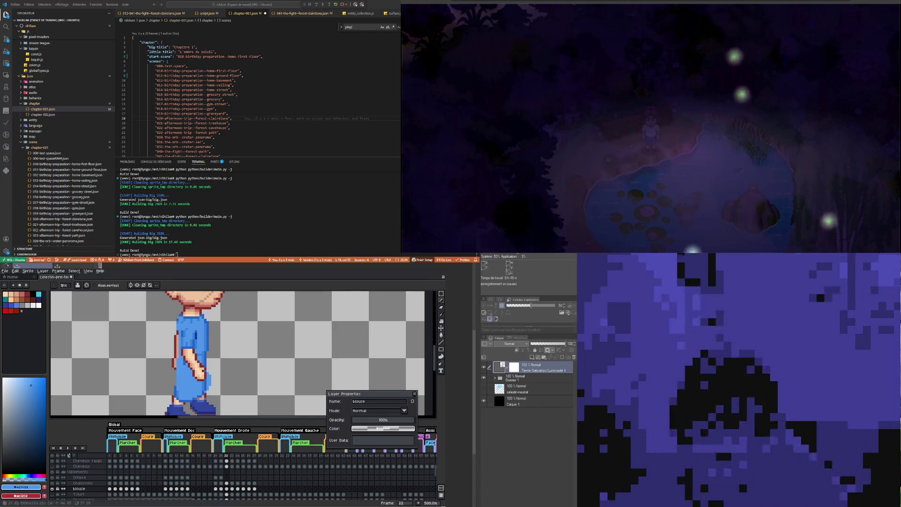
{"action": "scroll", "coordinate": [225, 384], "scroll_direction": "up", "scroll_amount": 2}
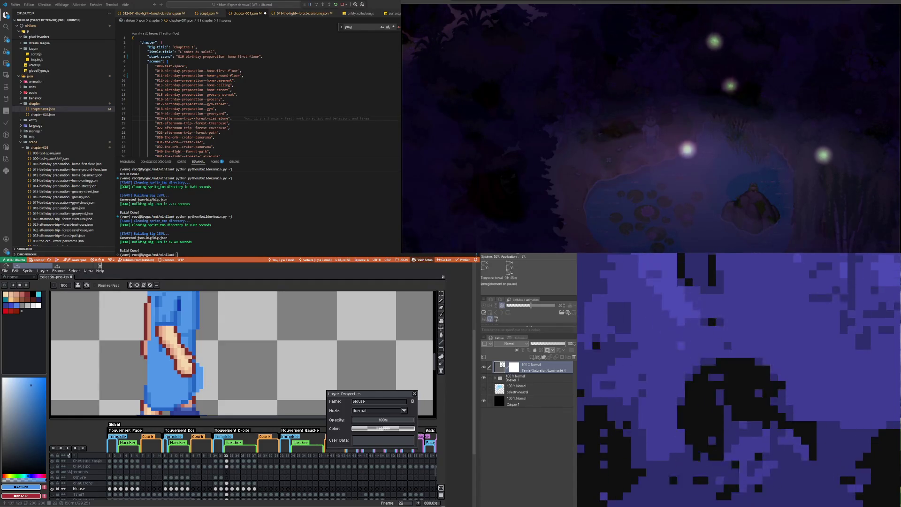
{"action": "key", "text": "i"}
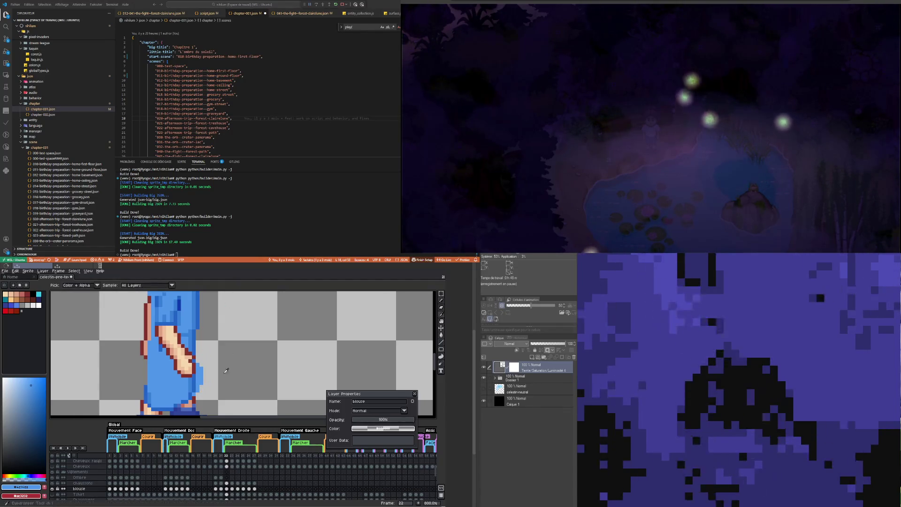
Step: Pick the blouse's dark blue and redraw sleeve pixels around the arm, undoing a bad stroke
{"action": "left_click", "coordinate": [197, 380]}
{"action": "key", "text": "b"}
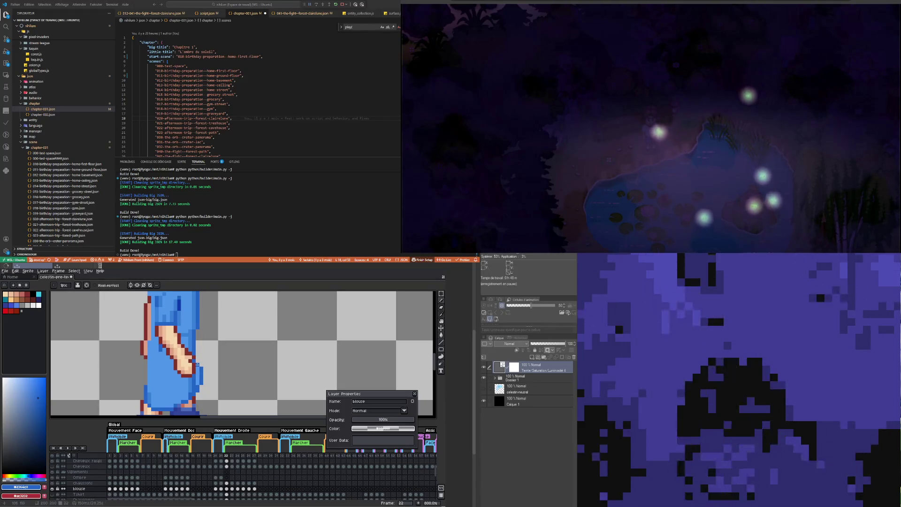
{"action": "scroll", "coordinate": [197, 364], "scroll_direction": "down", "scroll_amount": 3}
{"action": "scroll", "coordinate": [161, 344], "scroll_direction": "up", "scroll_amount": 3}
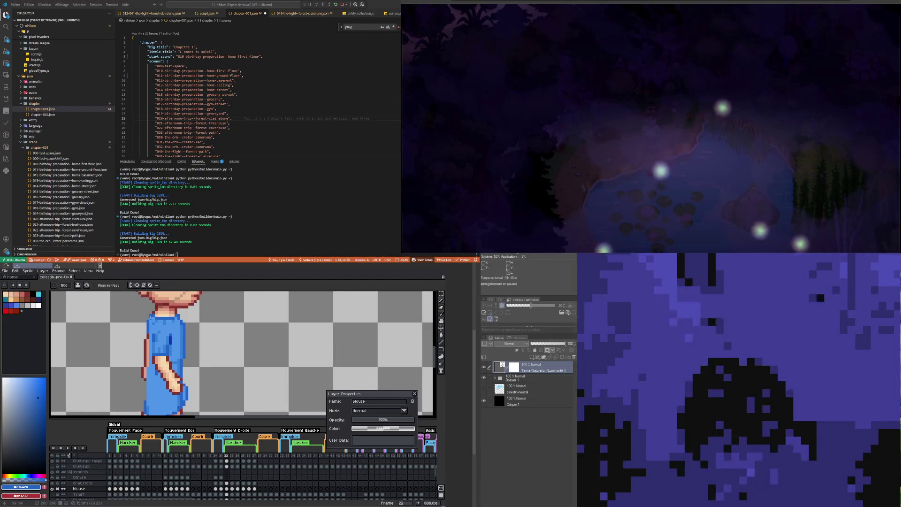
{"action": "scroll", "coordinate": [148, 322], "scroll_direction": "down", "scroll_amount": 2}
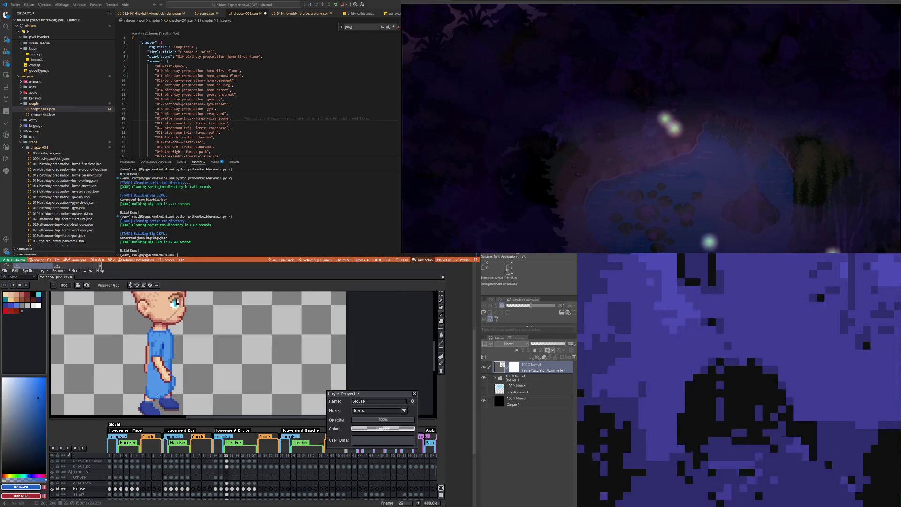
{"action": "scroll", "coordinate": [157, 396], "scroll_direction": "up", "scroll_amount": 2}
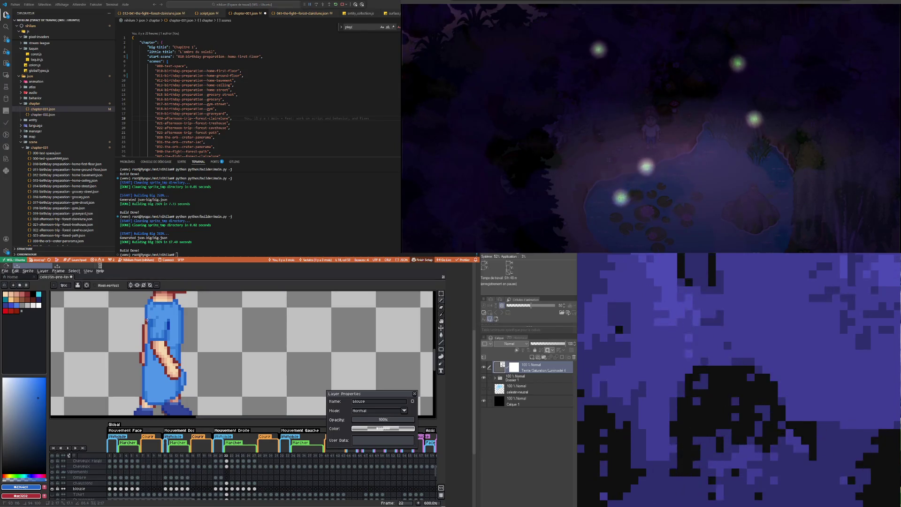
{"action": "scroll", "coordinate": [146, 322], "scroll_direction": "down", "scroll_amount": 4}
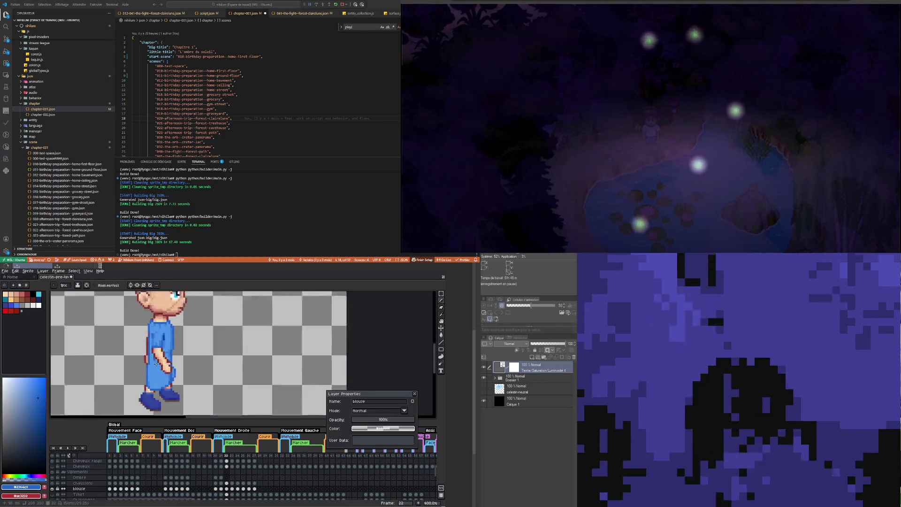
{"action": "scroll", "coordinate": [149, 349], "scroll_direction": "up", "scroll_amount": 4}
{"action": "key", "text": "ctrl+z"}
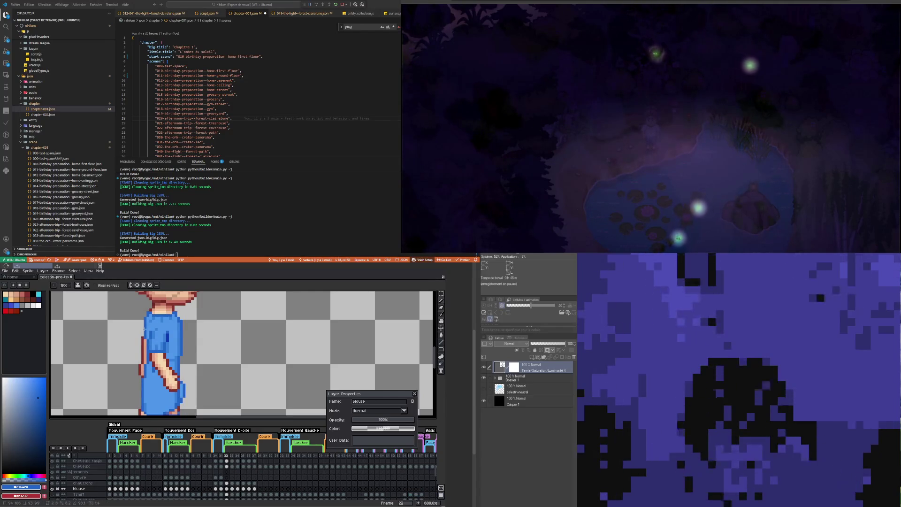
Step: Resample the blouse blue from the sprite and keep retouching the sleeve
{"action": "scroll", "coordinate": [151, 349], "scroll_direction": "down", "scroll_amount": 3}
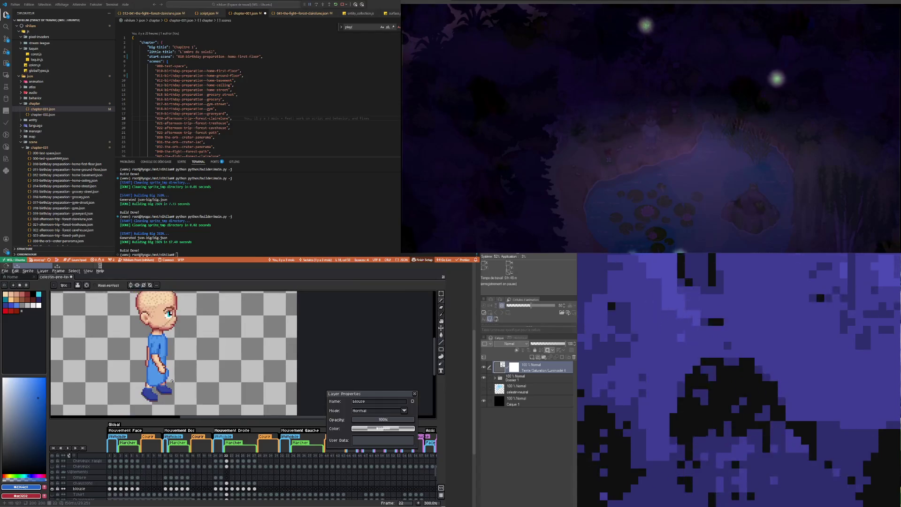
{"action": "scroll", "coordinate": [168, 389], "scroll_direction": "up", "scroll_amount": 6}
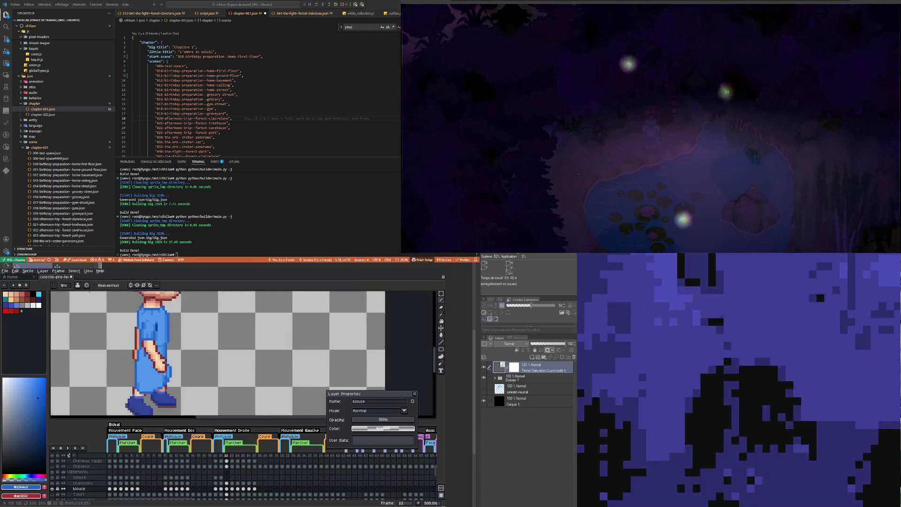
{"action": "key", "text": "i"}
{"action": "key", "text": "b"}
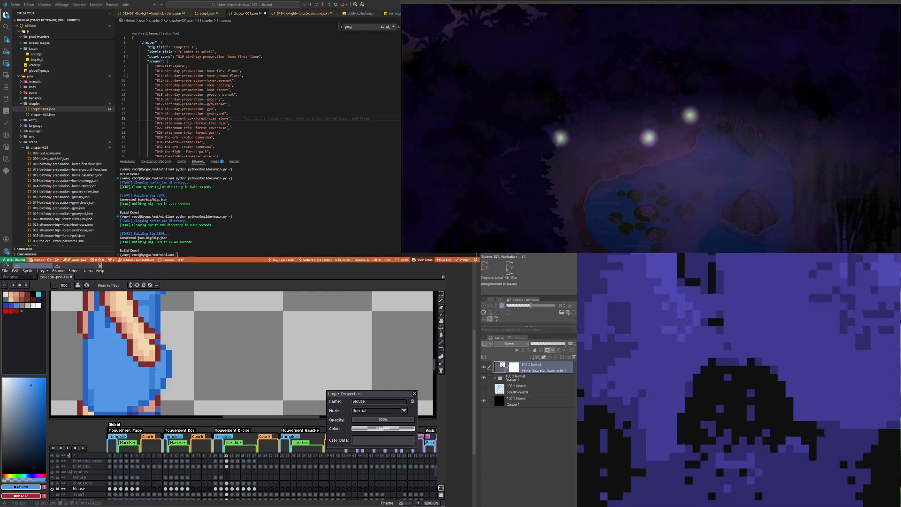
{"action": "scroll", "coordinate": [151, 389], "scroll_direction": "down", "scroll_amount": 4}
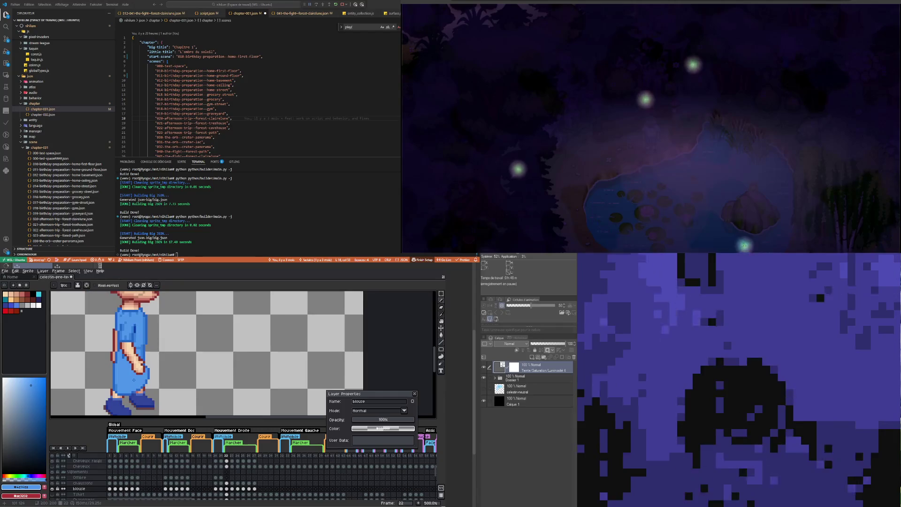
{"action": "scroll", "coordinate": [151, 382], "scroll_direction": "up", "scroll_amount": 4}
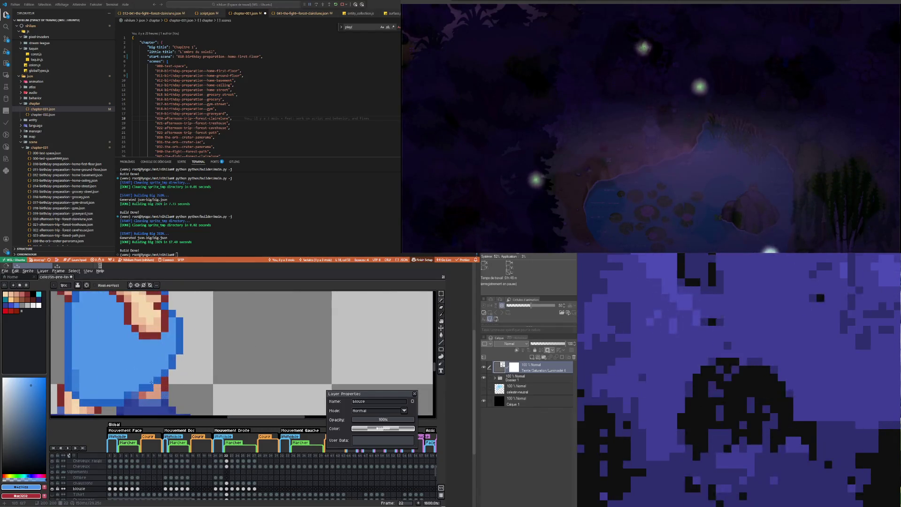
{"action": "scroll", "coordinate": [151, 383], "scroll_direction": "down", "scroll_amount": 4}
{"action": "scroll", "coordinate": [153, 384], "scroll_direction": "up", "scroll_amount": 4}
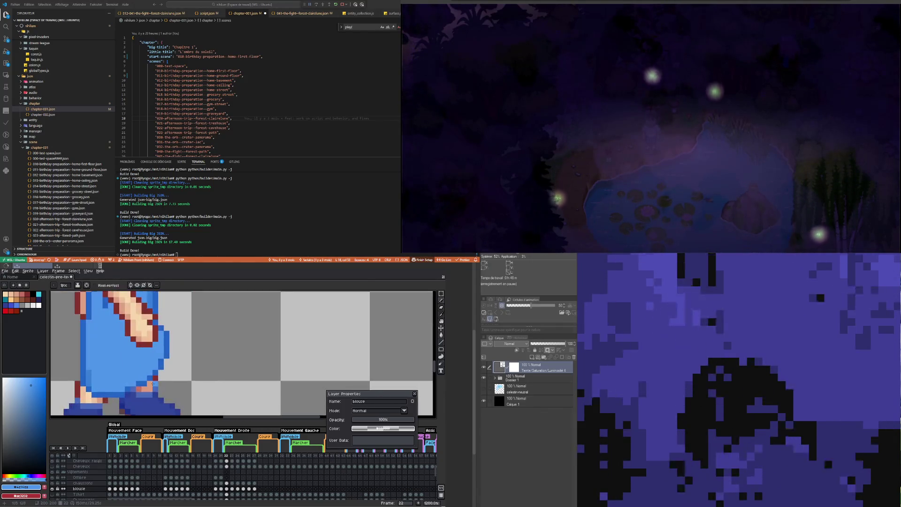
{"action": "left_click", "coordinate": [146, 382], "text": "alt"}
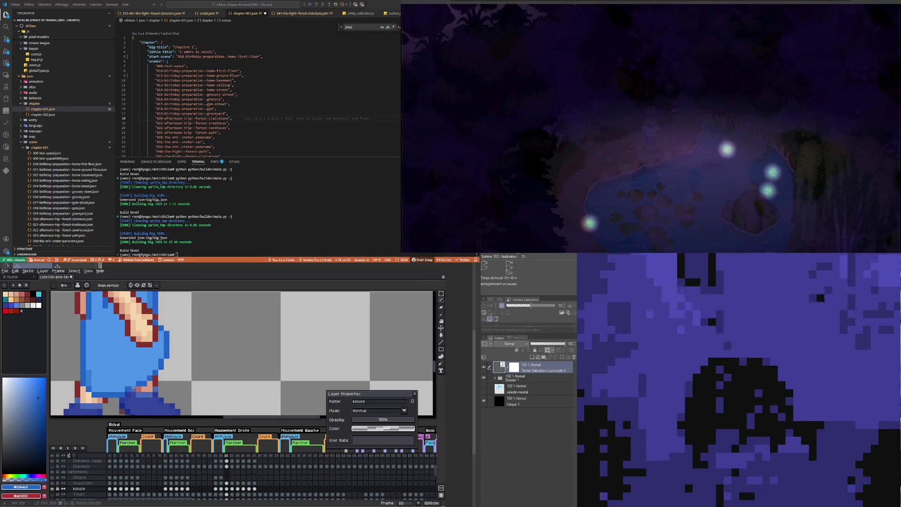
{"action": "scroll", "coordinate": [132, 389], "scroll_direction": "down", "scroll_amount": 4}
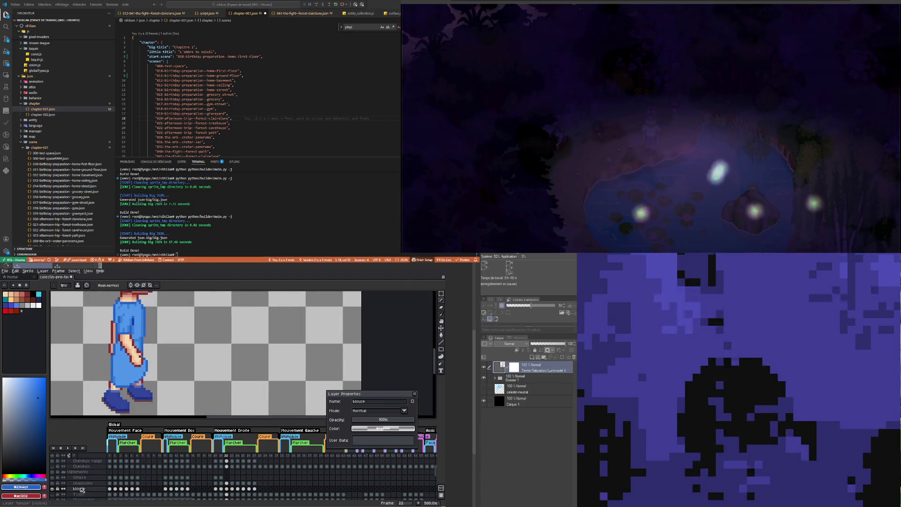
Step: Toggle the blouse layer's visibility to compare its hem with the slippers beneath
{"action": "left_click", "coordinate": [53, 488]}
{"action": "left_click", "coordinate": [53, 488]}
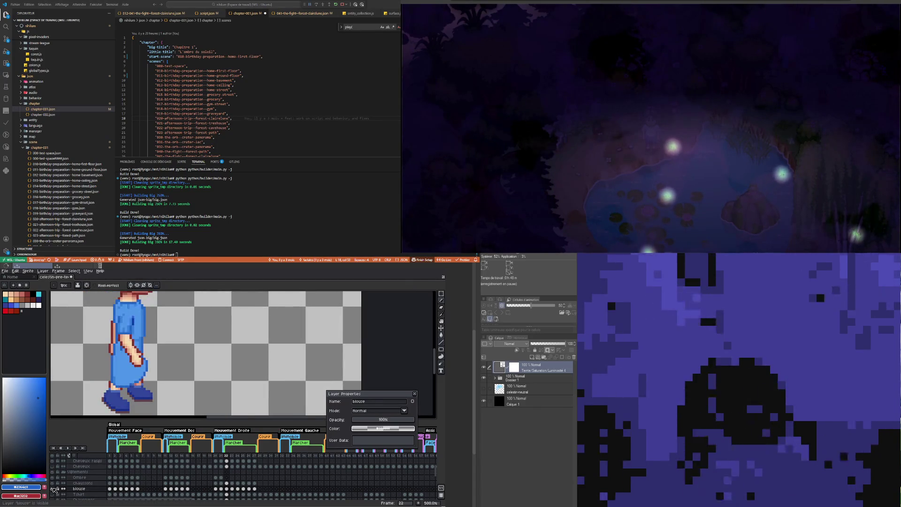
{"action": "left_click", "coordinate": [53, 488]}
{"action": "left_click", "coordinate": [53, 488]}
{"action": "left_click", "coordinate": [53, 488]}
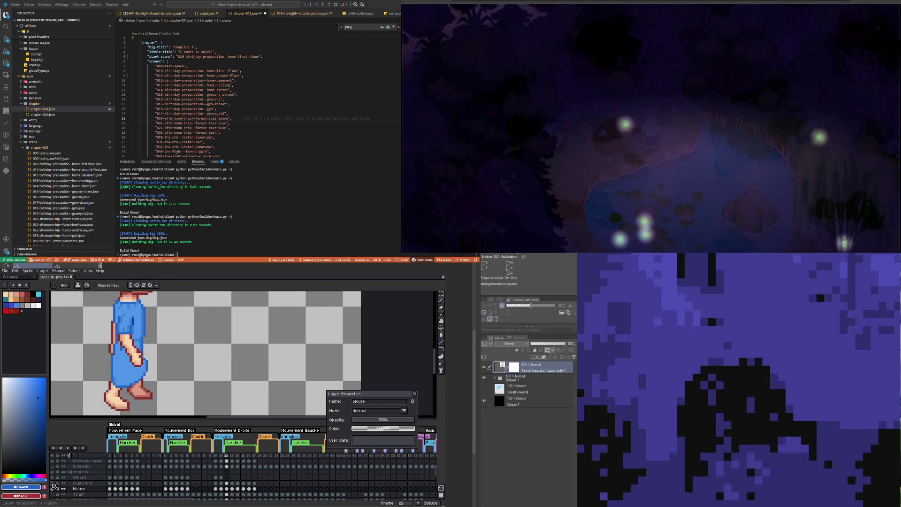
{"action": "left_click", "coordinate": [53, 488]}
{"action": "scroll", "coordinate": [146, 377], "scroll_direction": "up", "scroll_amount": 4}
Step: Switch to the Eraser and tidy the hem, moving between the chaussons and blouse layers
{"action": "key", "text": "e"}
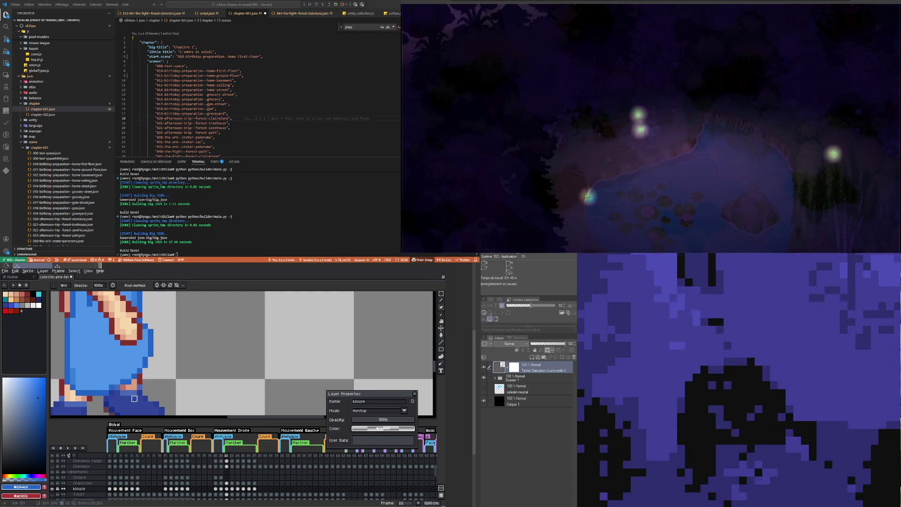
{"action": "left_click", "coordinate": [228, 484]}
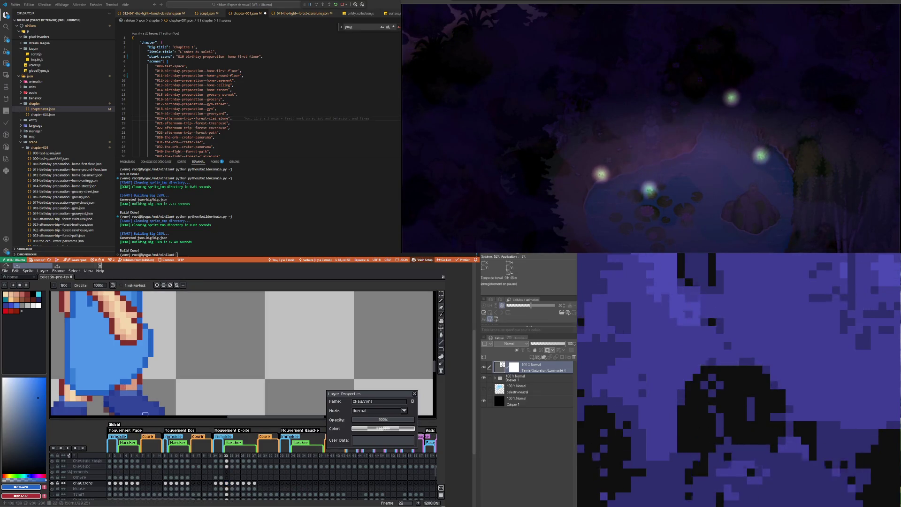
{"action": "left_click", "coordinate": [227, 489]}
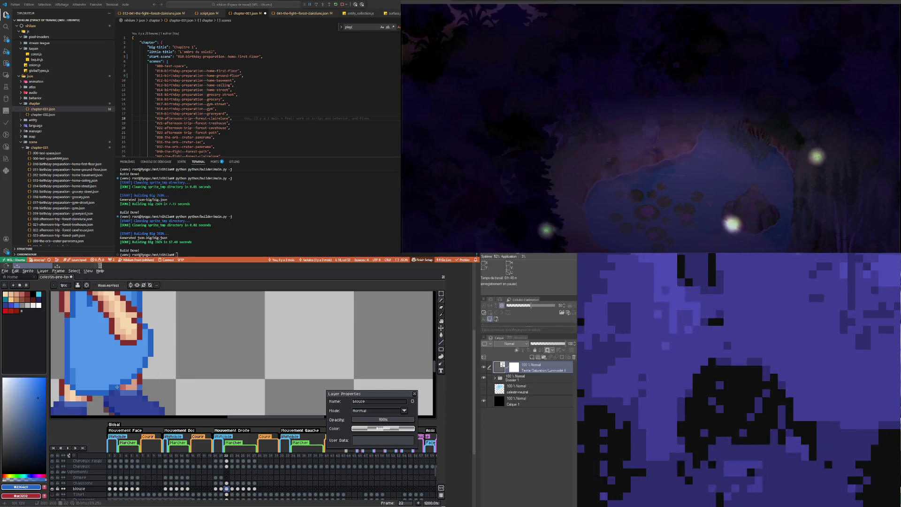
{"action": "scroll", "coordinate": [119, 387], "scroll_direction": "down", "scroll_amount": 5}
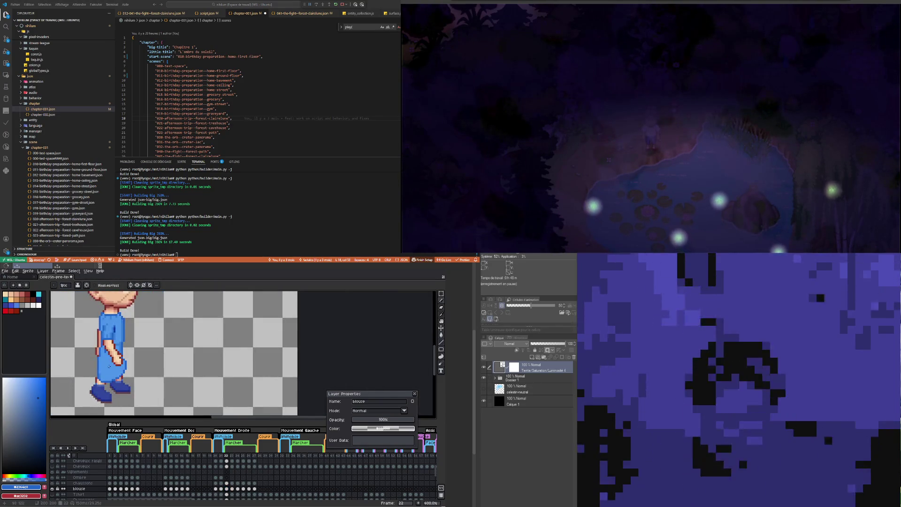
Step: Sample colours from the forearm and retouch the forearm and sleeve shading pixels
{"action": "scroll", "coordinate": [124, 356], "scroll_direction": "up", "scroll_amount": 2}
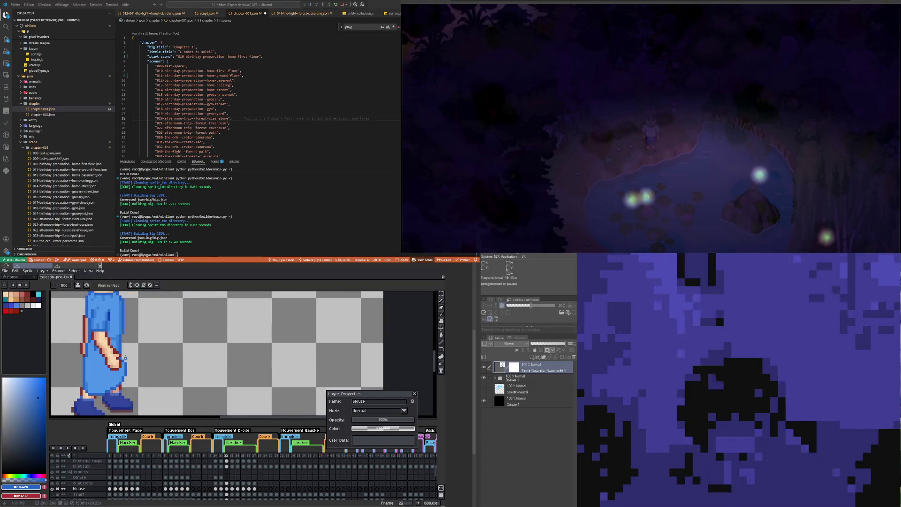
{"action": "scroll", "coordinate": [120, 362], "scroll_direction": "up", "scroll_amount": 3}
{"action": "key", "text": "i"}
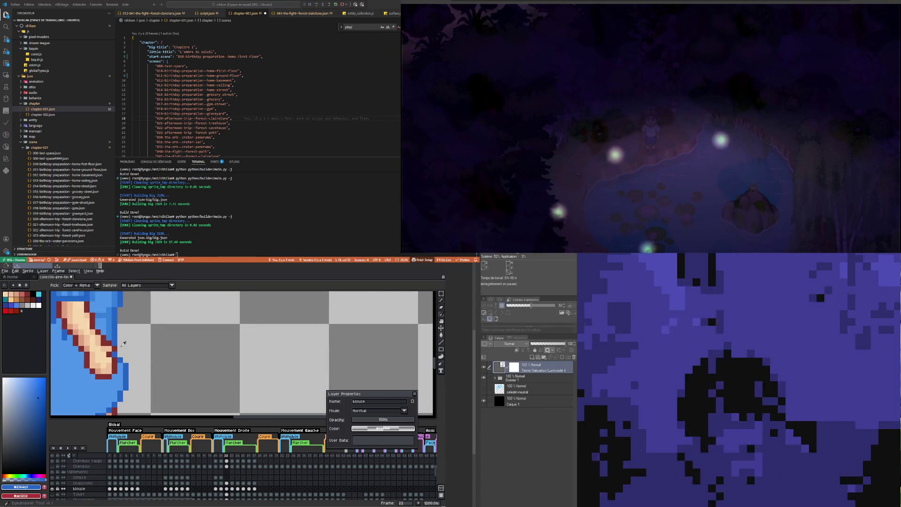
{"action": "key", "text": "b"}
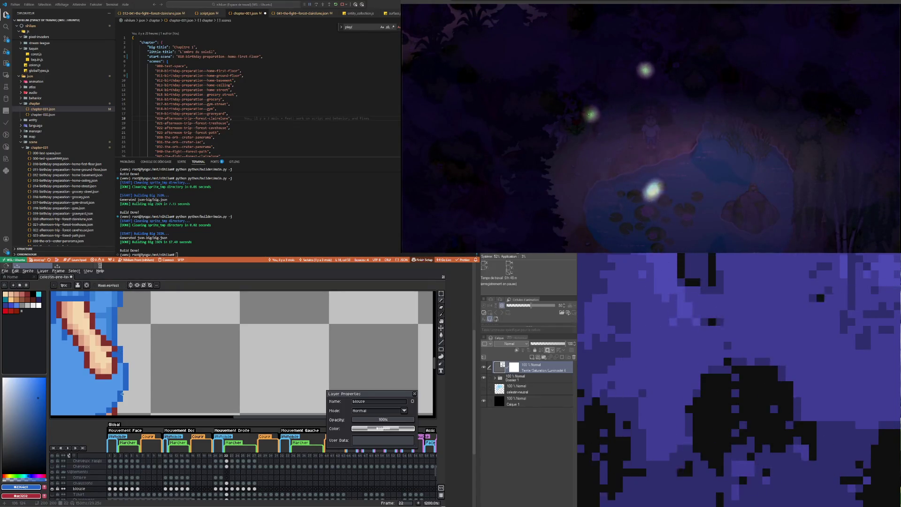
{"action": "scroll", "coordinate": [122, 393], "scroll_direction": "down", "scroll_amount": 5}
{"action": "scroll", "coordinate": [106, 362], "scroll_direction": "up", "scroll_amount": 2}
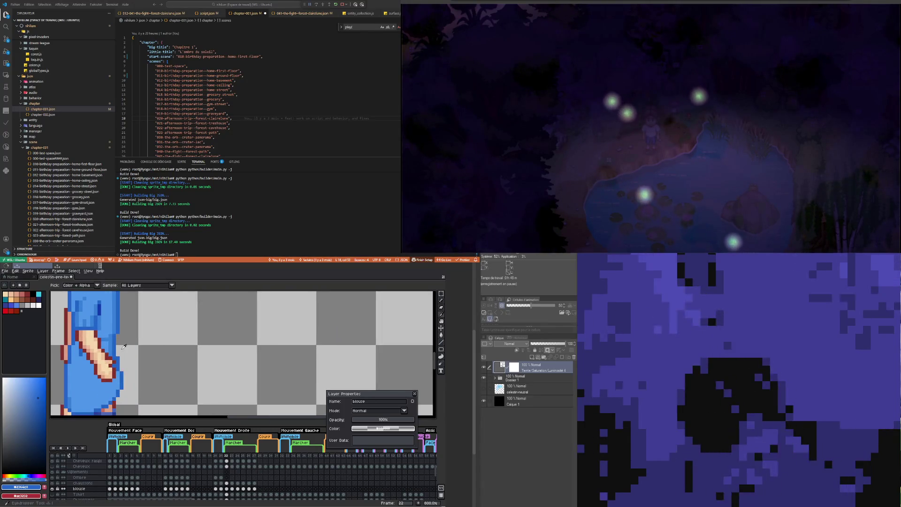
{"action": "key", "text": "i"}
{"action": "key", "text": "b"}
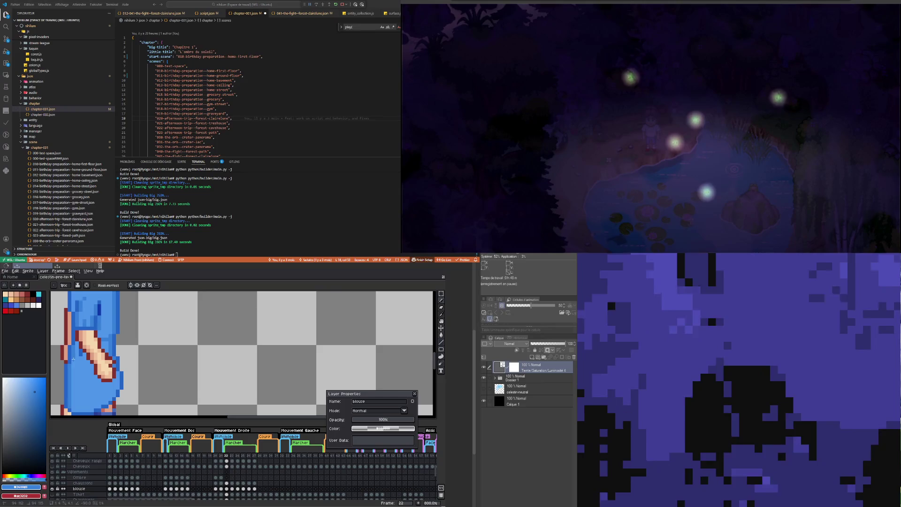
{"action": "scroll", "coordinate": [72, 360], "scroll_direction": "down", "scroll_amount": 1}
{"action": "scroll", "coordinate": [72, 360], "scroll_direction": "down", "scroll_amount": 3}
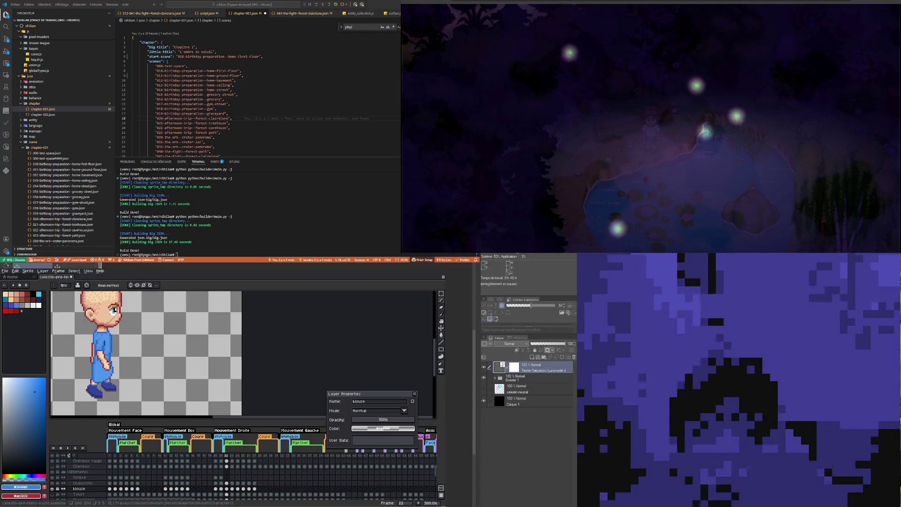
{"action": "scroll", "coordinate": [88, 377], "scroll_direction": "up", "scroll_amount": 2}
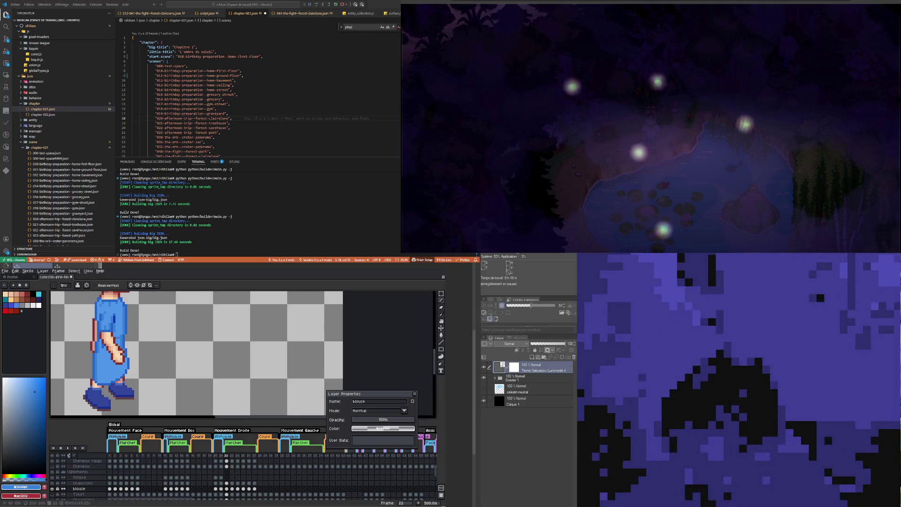
Step: Marquee-select the lower leg and nudge it sideways, then drop the selection
{"action": "left_click", "coordinate": [441, 293]}
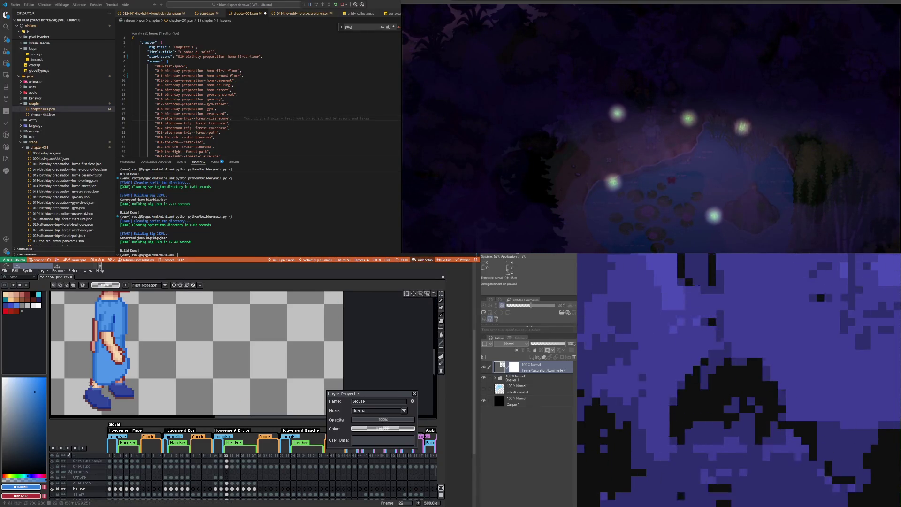
{"action": "left_click_drag", "start_coordinate": [85, 358], "coordinate": [109, 397]}
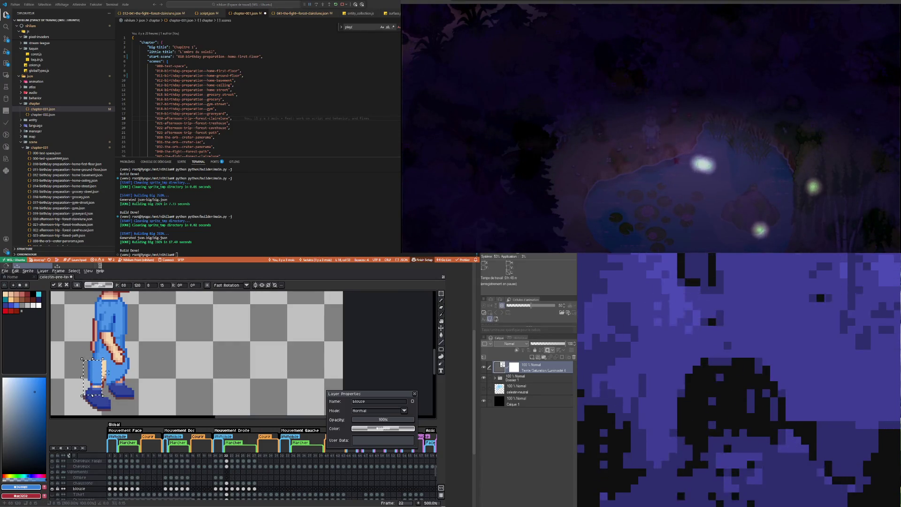
{"action": "left_click_drag", "start_coordinate": [109, 372], "coordinate": [113, 373]}
{"action": "left_click", "coordinate": [84, 372]}
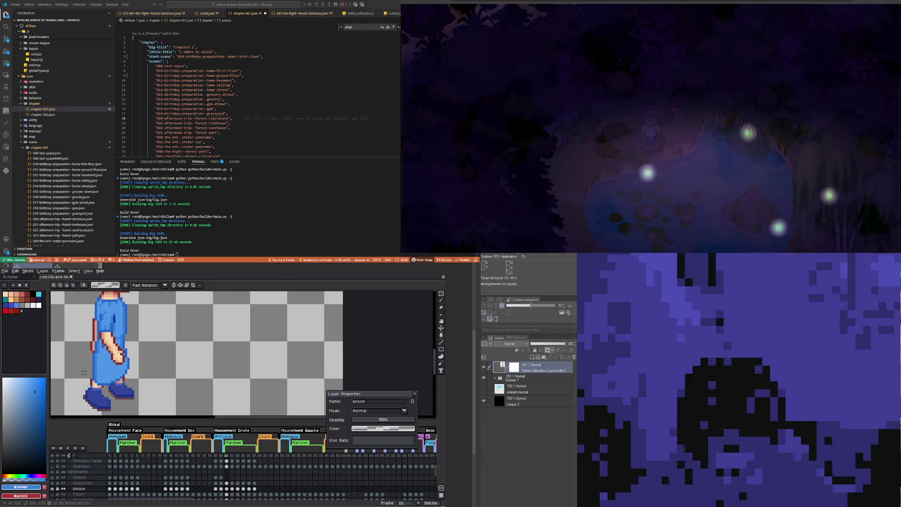
{"action": "key", "text": "Left"}
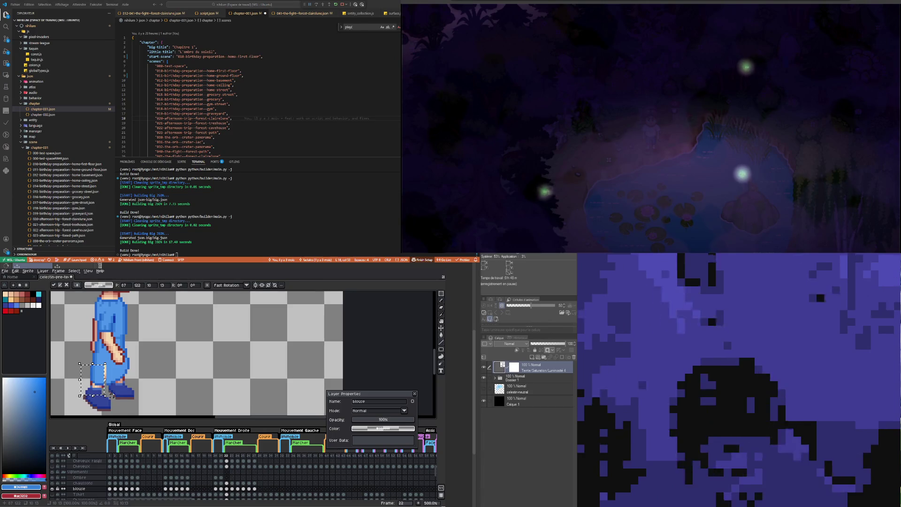
{"action": "left_click", "coordinate": [88, 374]}
{"action": "scroll", "coordinate": [88, 374], "scroll_direction": "up", "scroll_amount": 1}
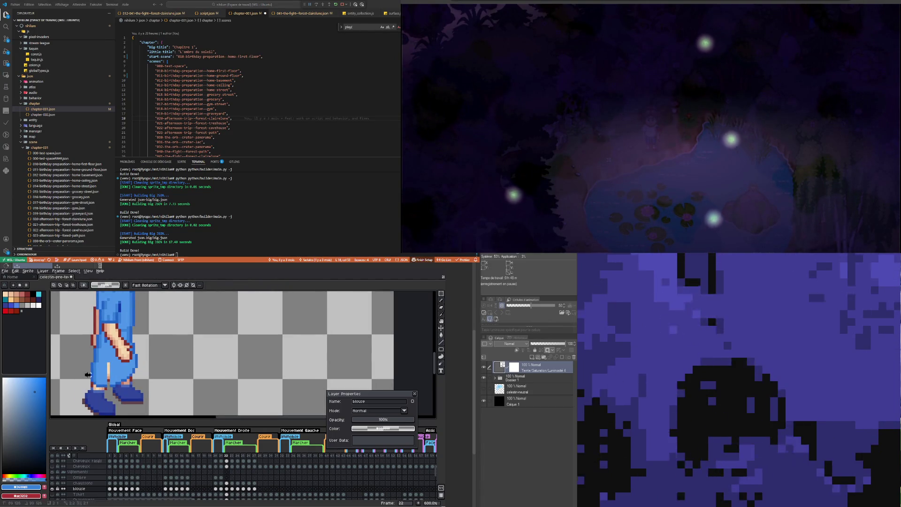
Step: Move the lower leg pixels, undo the black strip, and paste pixels over the foot gap
{"action": "mouse_move", "coordinate": [82, 373]}
{"action": "left_mouse_down"}
{"action": "mouse_move", "coordinate": [107, 394]}
{"action": "mouse_move", "coordinate": [101, 386]}
{"action": "left_mouse_up"}
{"action": "key", "text": "Return"}
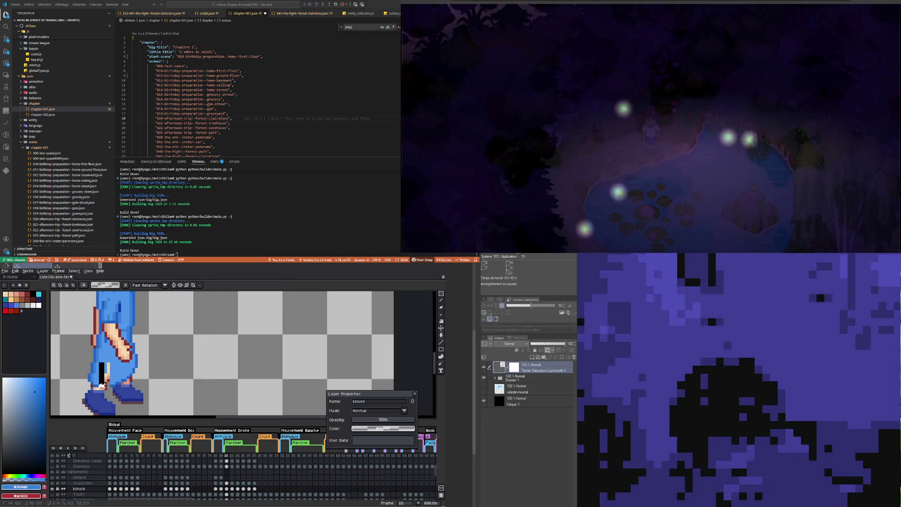
{"action": "key", "text": "ctrl+z"}
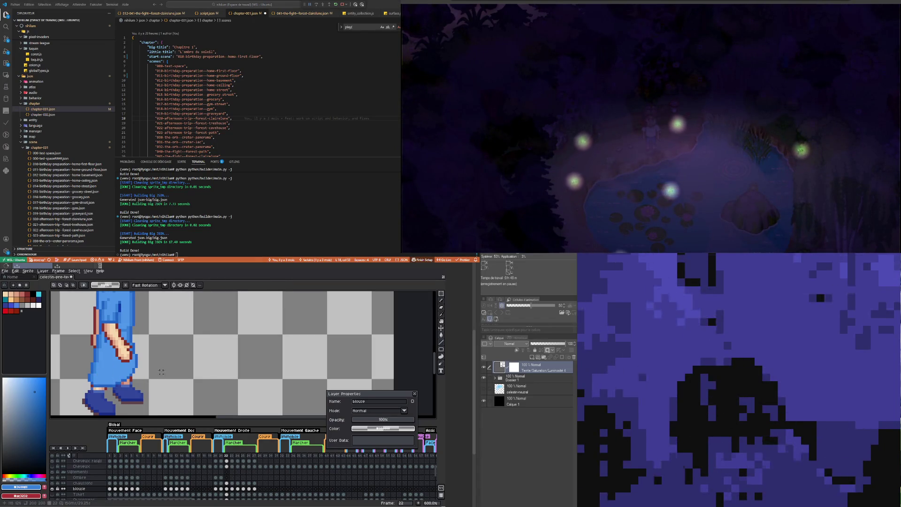
{"action": "scroll", "coordinate": [166, 370], "scroll_direction": "down", "scroll_amount": 3}
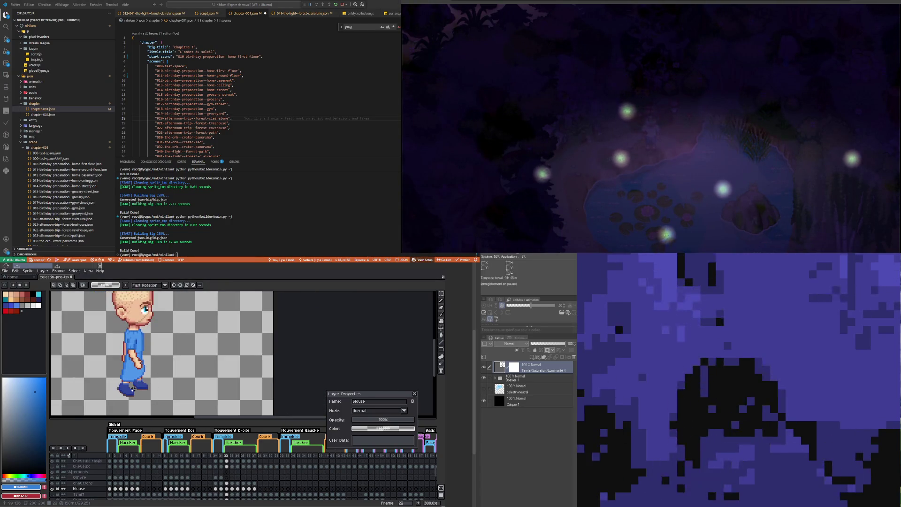
{"action": "scroll", "coordinate": [133, 389], "scroll_direction": "up", "scroll_amount": 4}
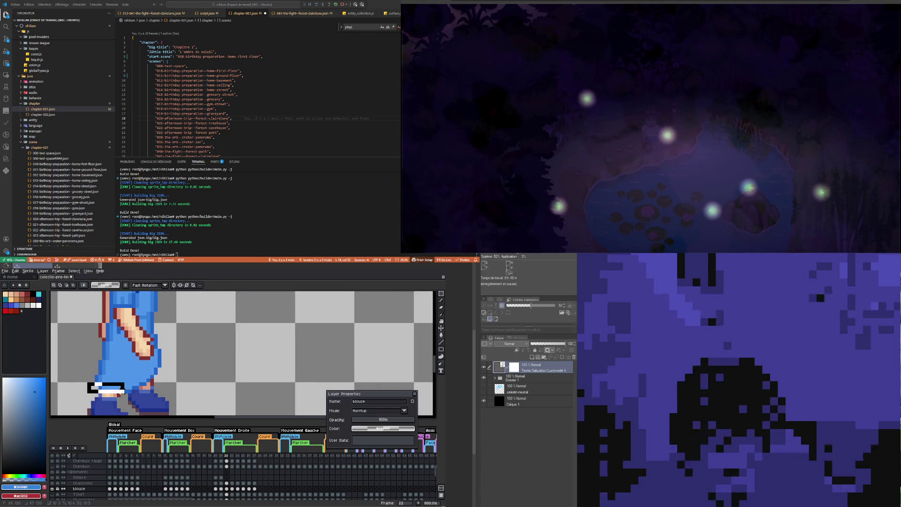
{"action": "key", "text": "ctrl+v"}
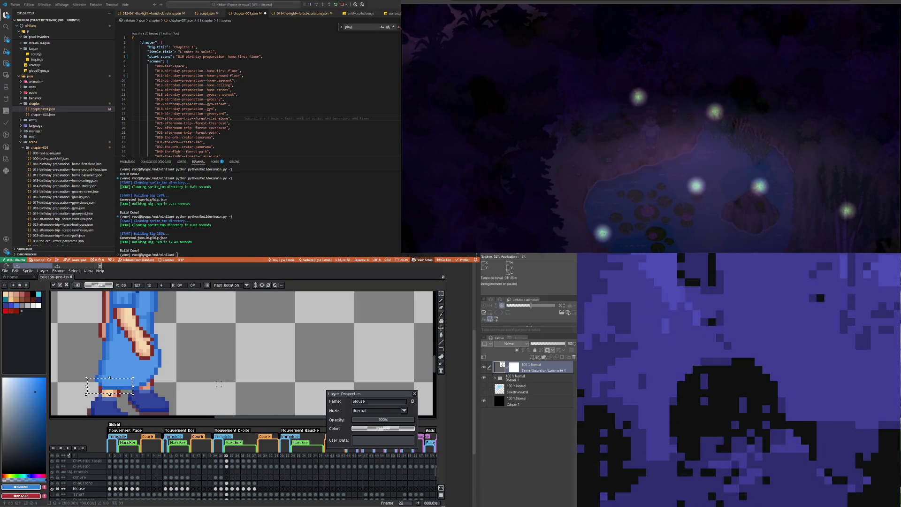
{"action": "left_click", "coordinate": [219, 385]}
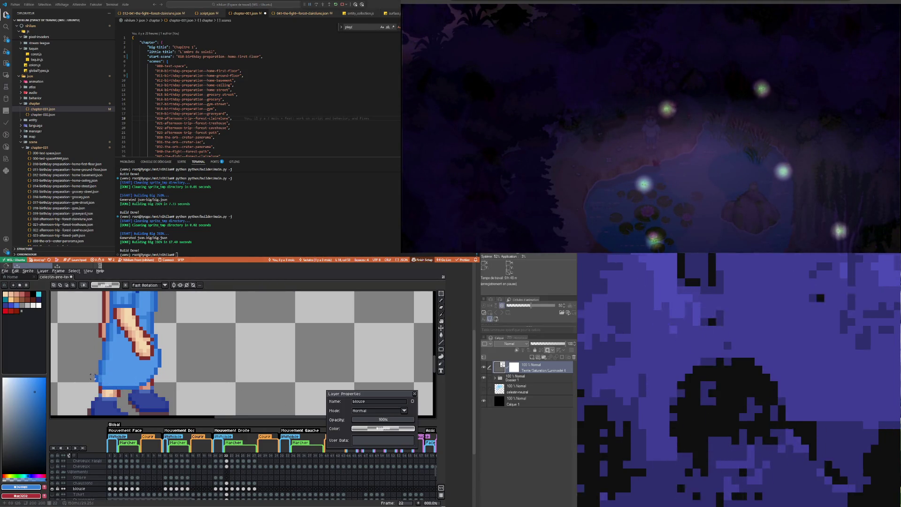
Step: Select a small patch of the leg and sample a colour from the sprite
{"action": "mouse_move", "coordinate": [91, 375]}
{"action": "left_mouse_down"}
{"action": "mouse_move", "coordinate": [108, 379]}
{"action": "mouse_move", "coordinate": [105, 372]}
{"action": "left_mouse_up"}
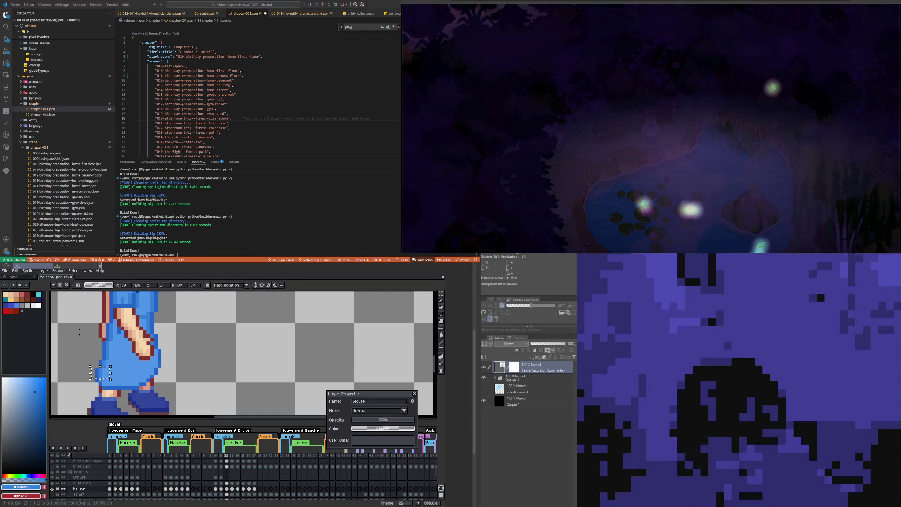
{"action": "scroll", "coordinate": [81, 332], "scroll_direction": "down", "scroll_amount": 4}
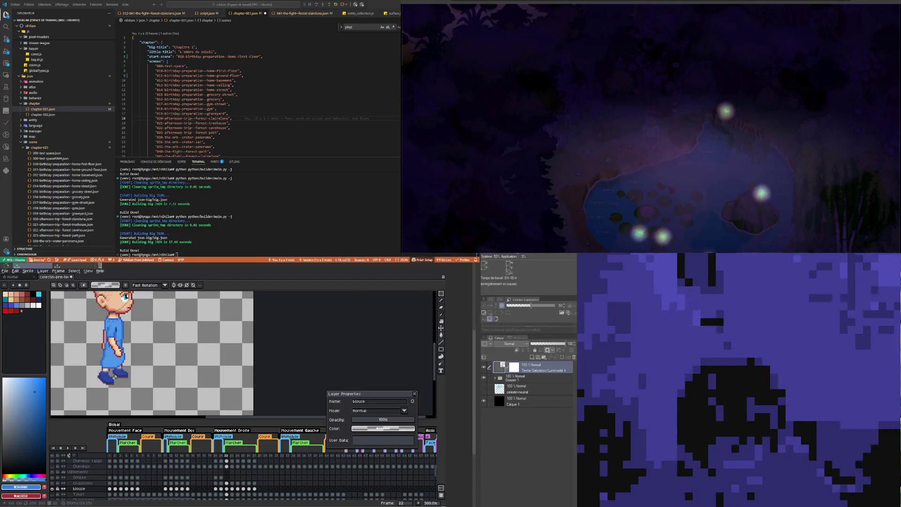
{"action": "scroll", "coordinate": [113, 368], "scroll_direction": "up", "scroll_amount": 2}
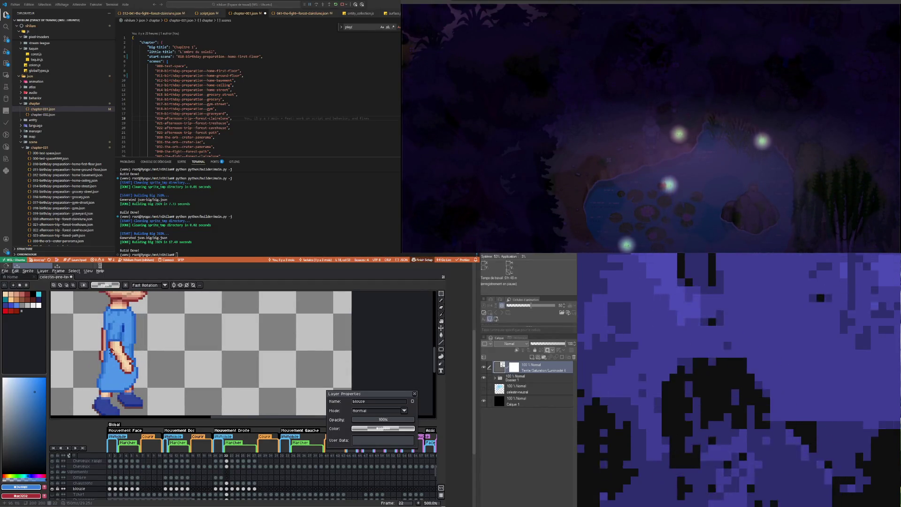
{"action": "scroll", "coordinate": [113, 363], "scroll_direction": "up", "scroll_amount": 1}
{"action": "key", "text": "i"}
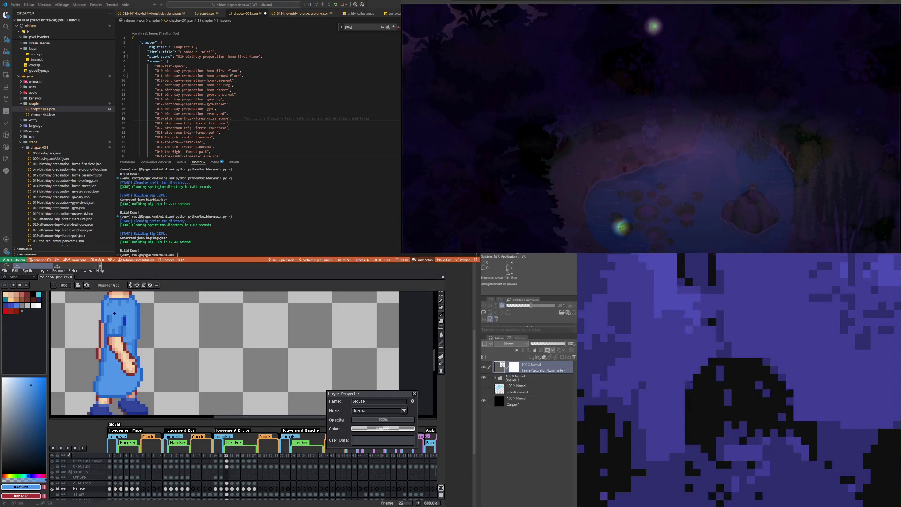
Step: Compare the blouse in neighbouring frames, picking the darker blue from frame 21 before returning to 22
{"action": "scroll", "coordinate": [113, 313], "scroll_direction": "down", "scroll_amount": 3}
{"action": "scroll", "coordinate": [120, 327], "scroll_direction": "up", "scroll_amount": 3}
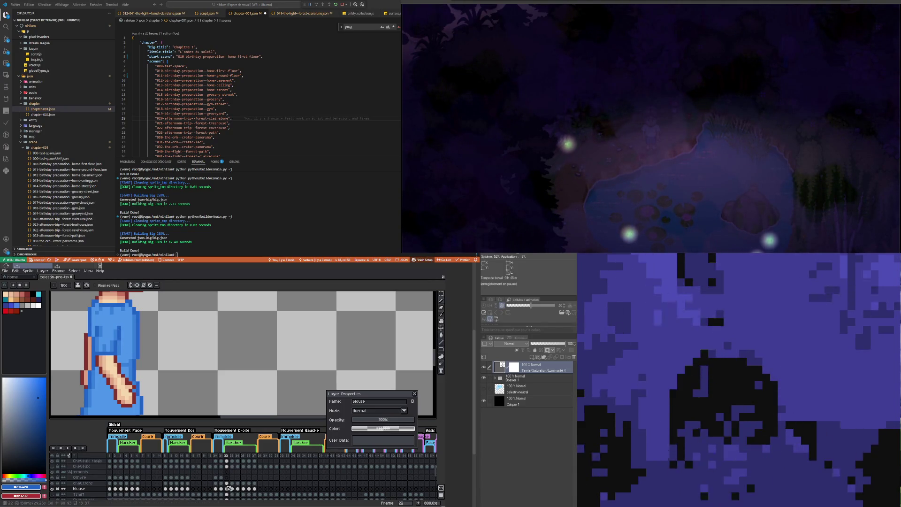
{"action": "left_click", "coordinate": [230, 488]}
{"action": "left_click", "coordinate": [227, 488]}
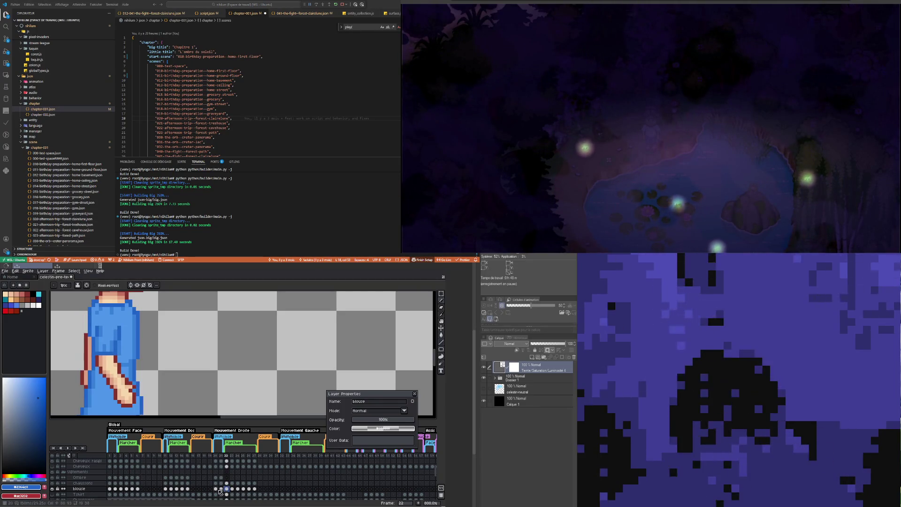
{"action": "left_click", "coordinate": [221, 489]}
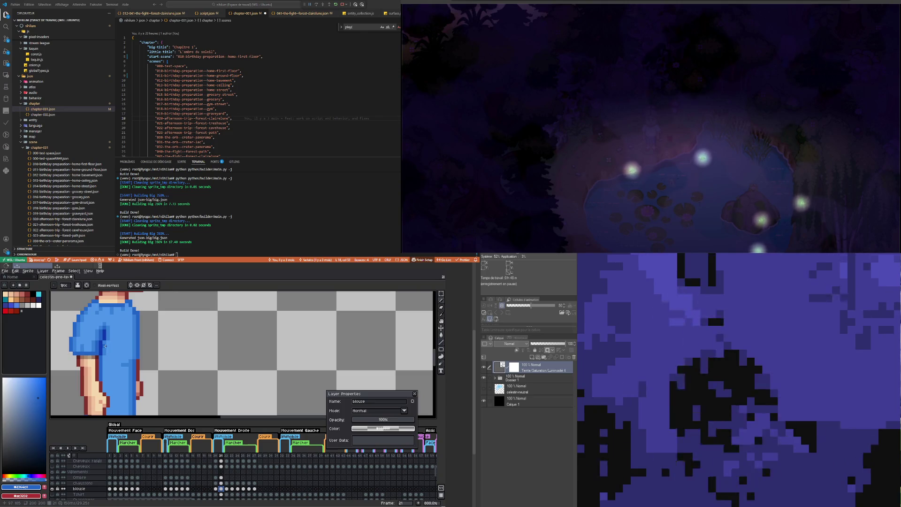
{"action": "left_click", "coordinate": [104, 344], "text": "alt"}
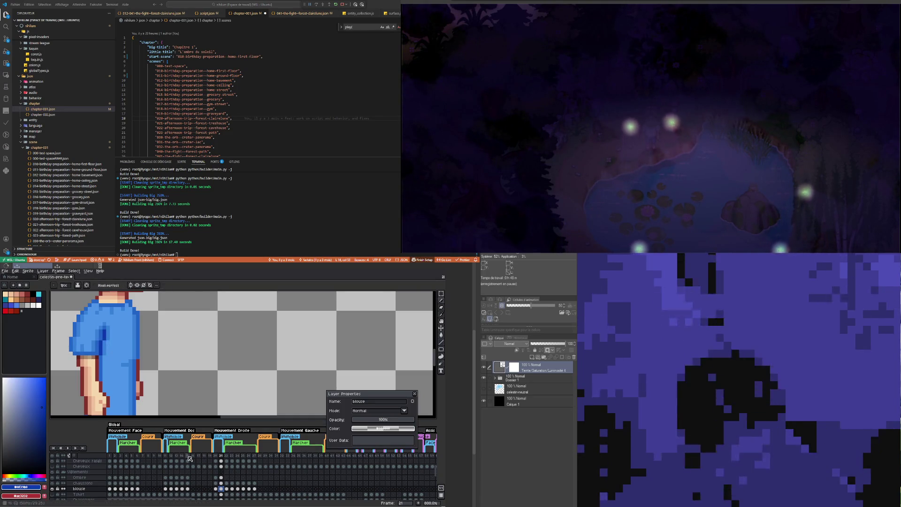
{"action": "left_click", "coordinate": [227, 488]}
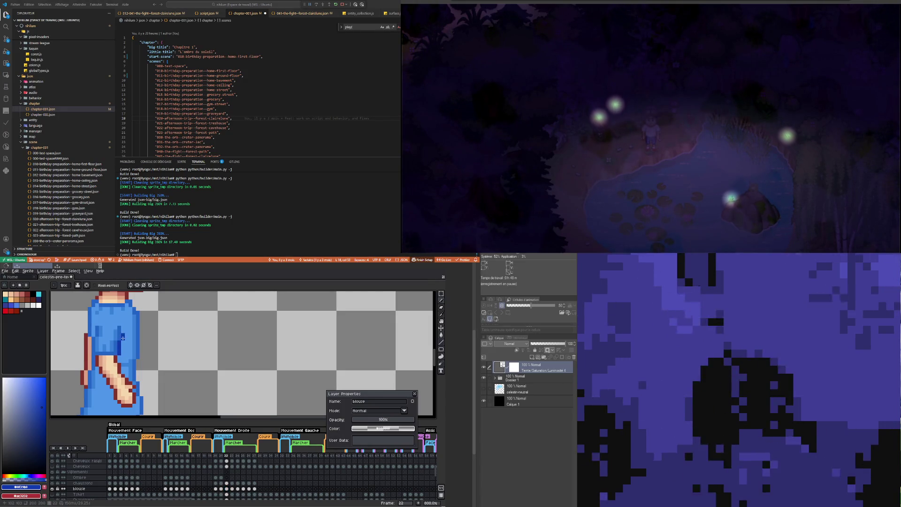
Step: Undo the last stroke and pick the blouse blue #3660d6 for the Pencil
{"action": "key", "text": "ctrl+z"}
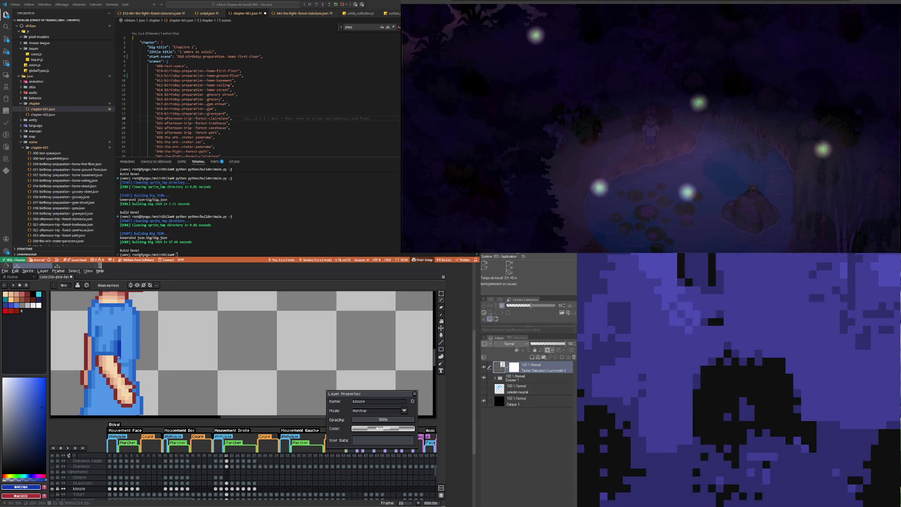
{"action": "key", "text": "i"}
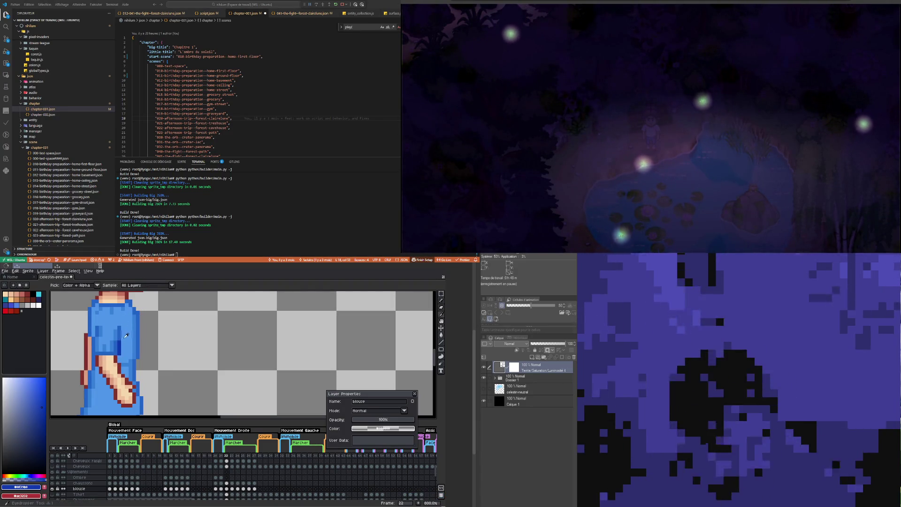
{"action": "left_click", "coordinate": [118, 332]}
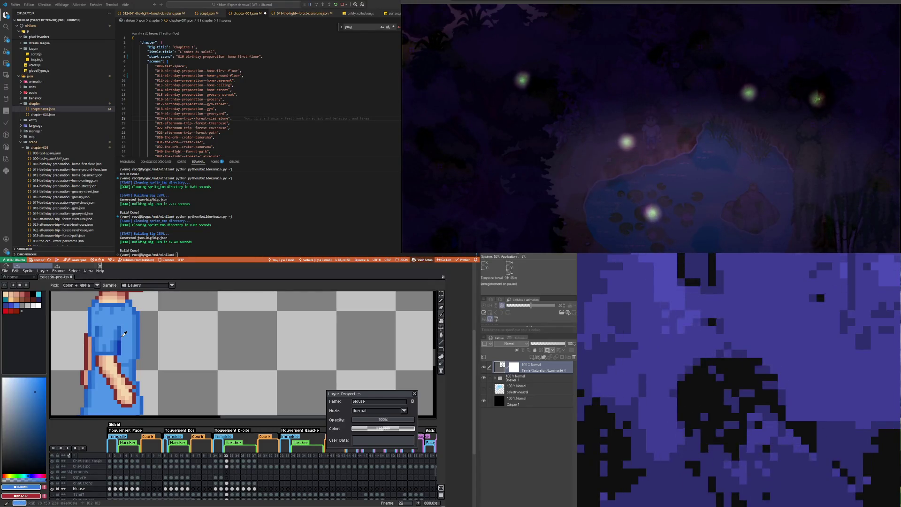
{"action": "key", "text": "b"}
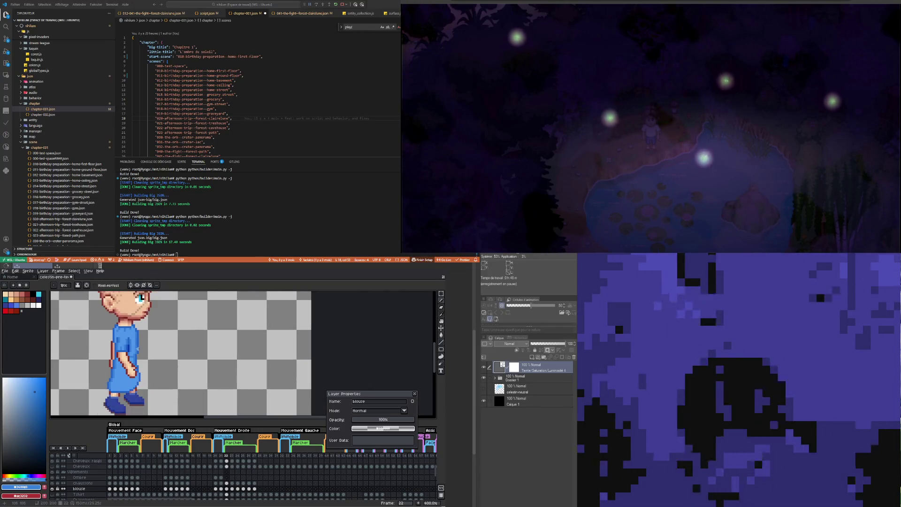
{"action": "scroll", "coordinate": [127, 403], "scroll_direction": "down", "scroll_amount": 1}
{"action": "scroll", "coordinate": [126, 403], "scroll_direction": "up", "scroll_amount": 1}
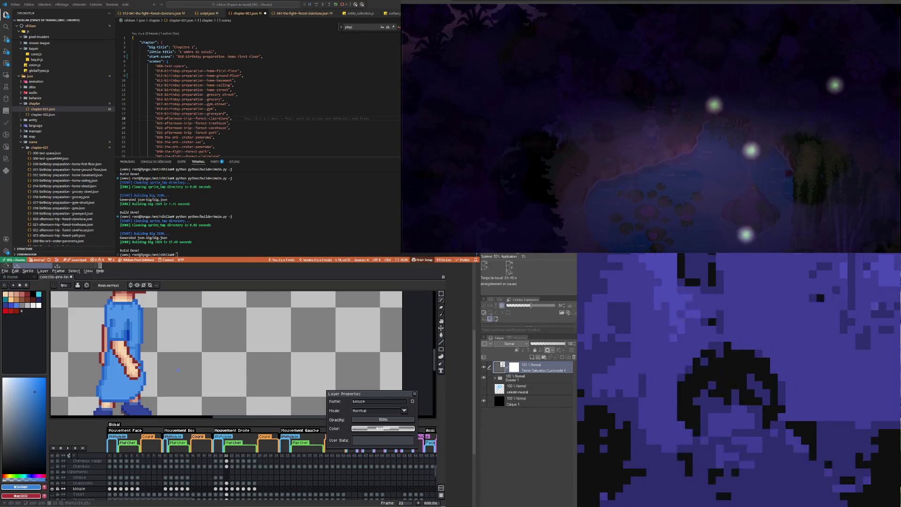
{"action": "scroll", "coordinate": [180, 373], "scroll_direction": "down", "scroll_amount": 1}
{"action": "scroll", "coordinate": [119, 364], "scroll_direction": "down", "scroll_amount": 2}
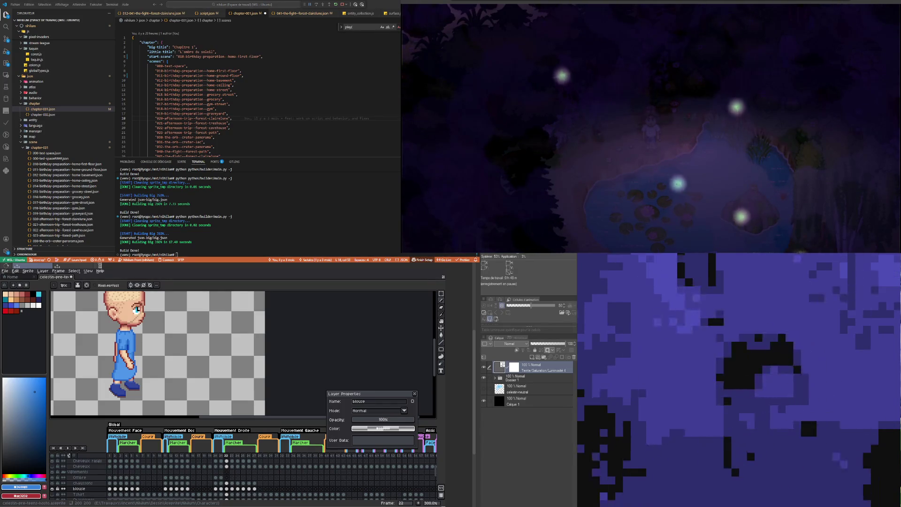
{"action": "scroll", "coordinate": [113, 335], "scroll_direction": "up", "scroll_amount": 6}
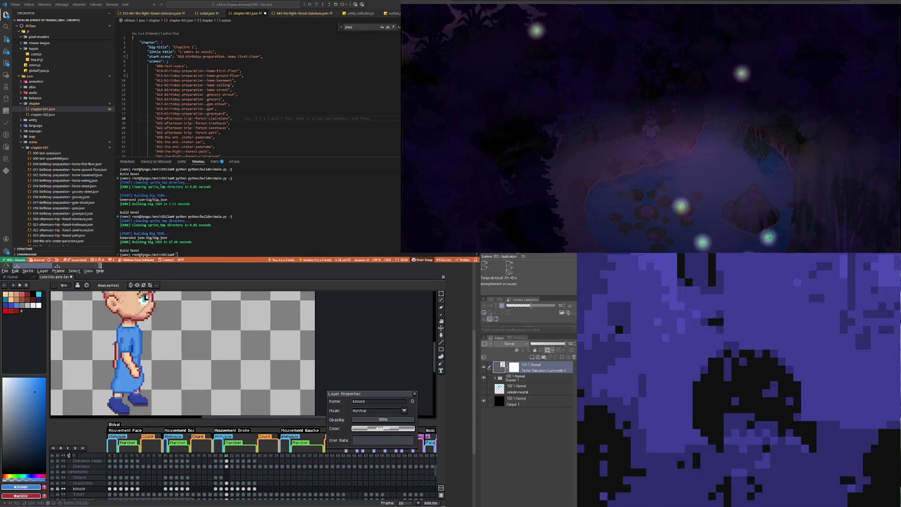
{"action": "scroll", "coordinate": [122, 347], "scroll_direction": "down", "scroll_amount": 3}
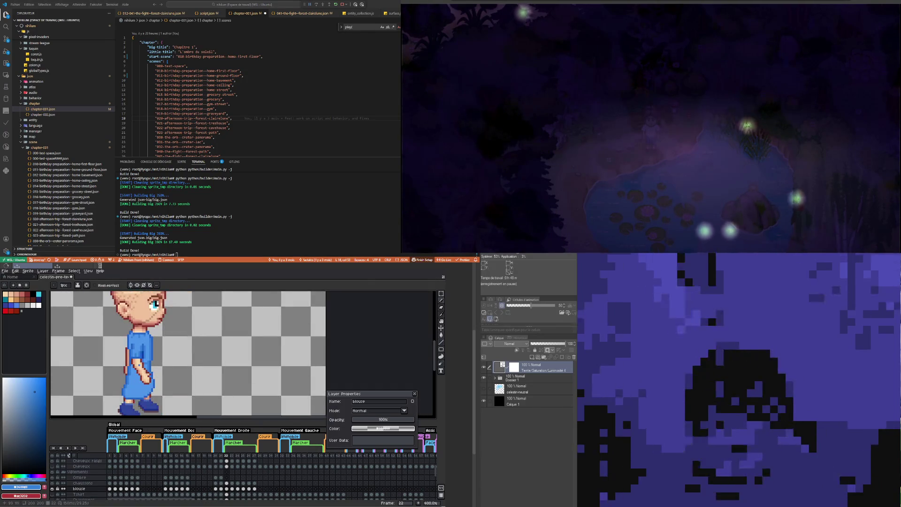
{"action": "scroll", "coordinate": [141, 347], "scroll_direction": "down", "scroll_amount": 3}
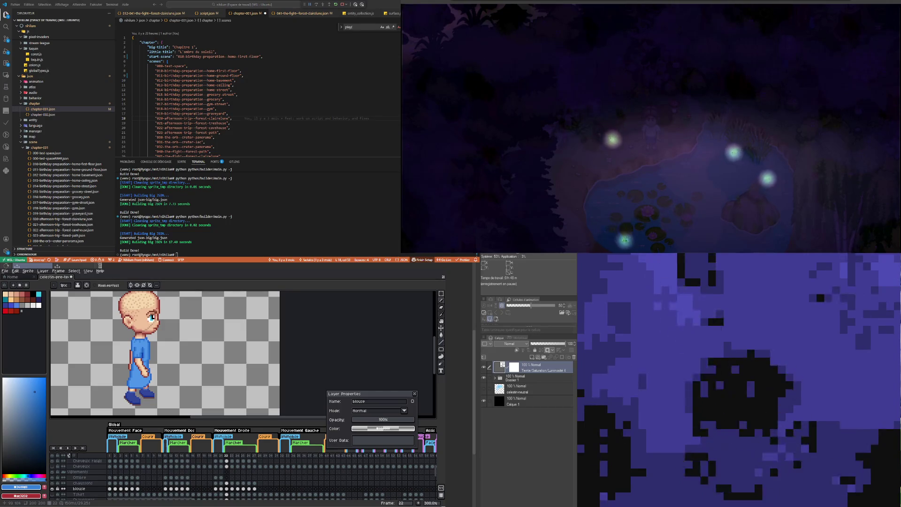
{"action": "scroll", "coordinate": [143, 399], "scroll_direction": "up", "scroll_amount": 3}
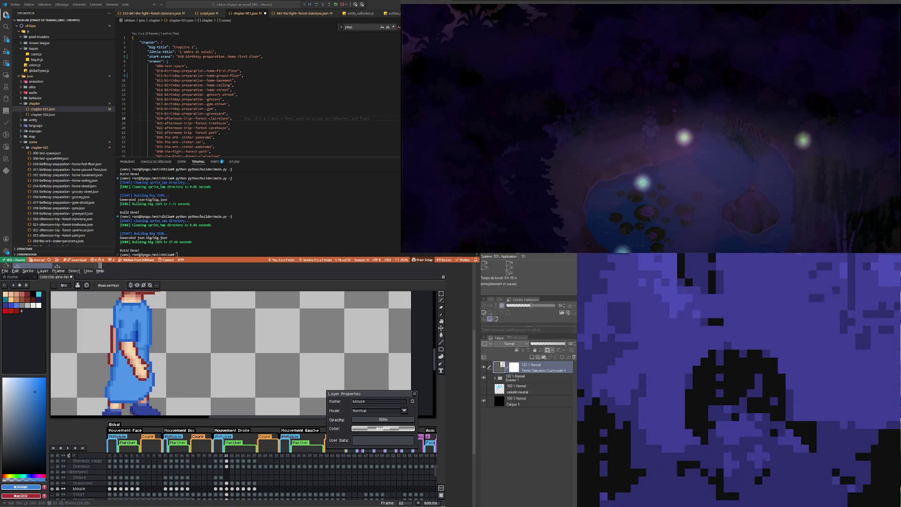
{"action": "scroll", "coordinate": [143, 399], "scroll_direction": "down", "scroll_amount": 3}
{"action": "scroll", "coordinate": [143, 399], "scroll_direction": "up", "scroll_amount": 2}
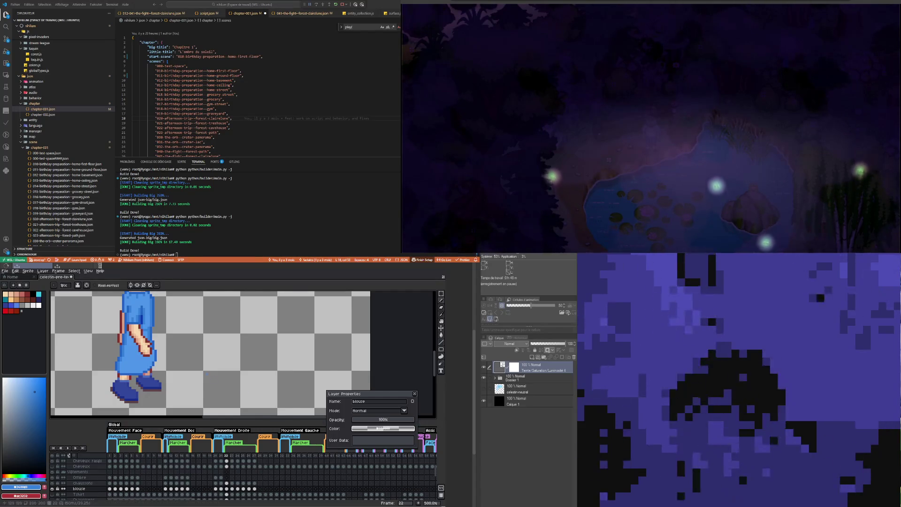
{"action": "scroll", "coordinate": [269, 347], "scroll_direction": "down", "scroll_amount": 4}
{"action": "scroll", "coordinate": [153, 366], "scroll_direction": "up", "scroll_amount": 3}
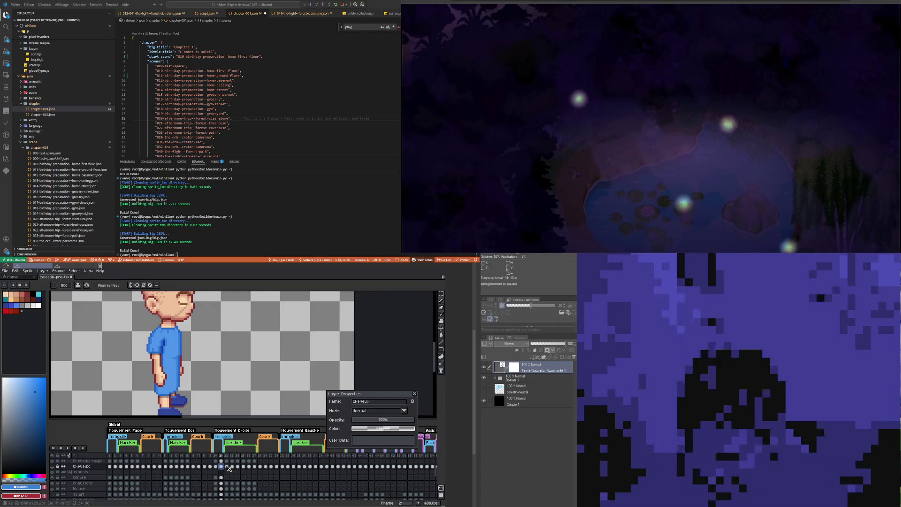
Step: On the Cheveux layer, marquee-select a small patch along the arm's edge
{"action": "left_click", "coordinate": [227, 467]}
{"action": "scroll", "coordinate": [167, 351], "scroll_direction": "up", "scroll_amount": 2}
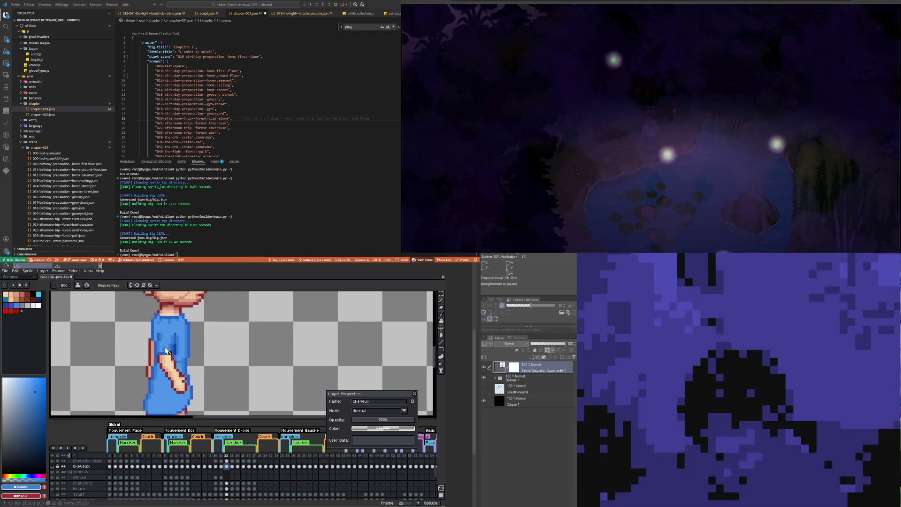
{"action": "scroll", "coordinate": [166, 351], "scroll_direction": "up", "scroll_amount": 1}
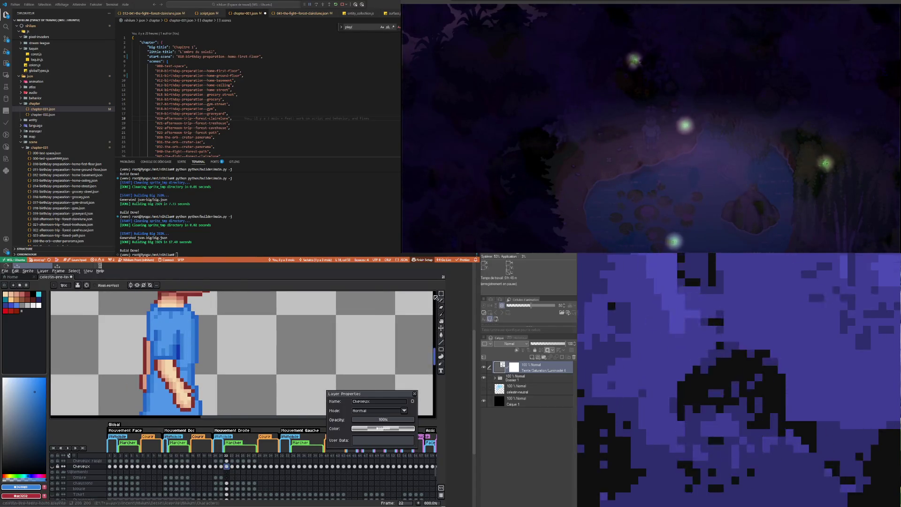
{"action": "left_click", "coordinate": [442, 293]}
{"action": "left_click_drag", "start_coordinate": [151, 330], "coordinate": [163, 364]}
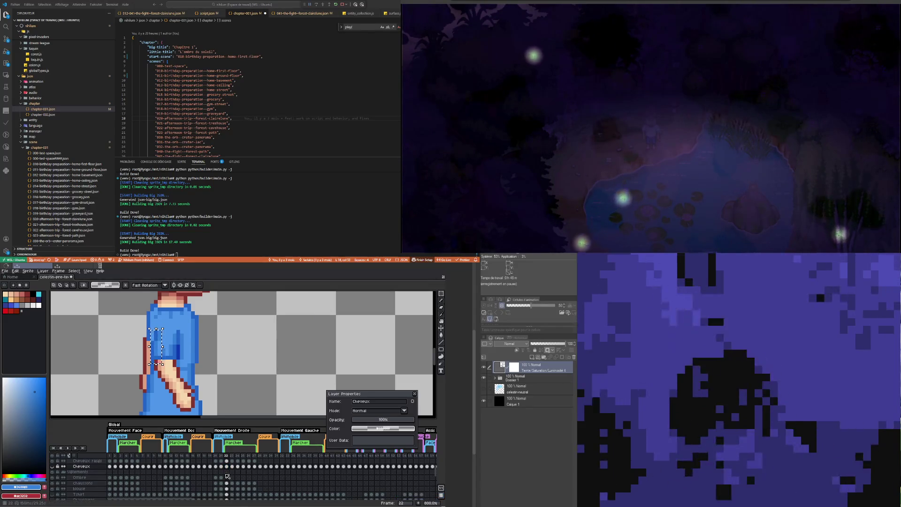
{"action": "scroll", "coordinate": [226, 490], "scroll_direction": "down", "scroll_amount": 2}
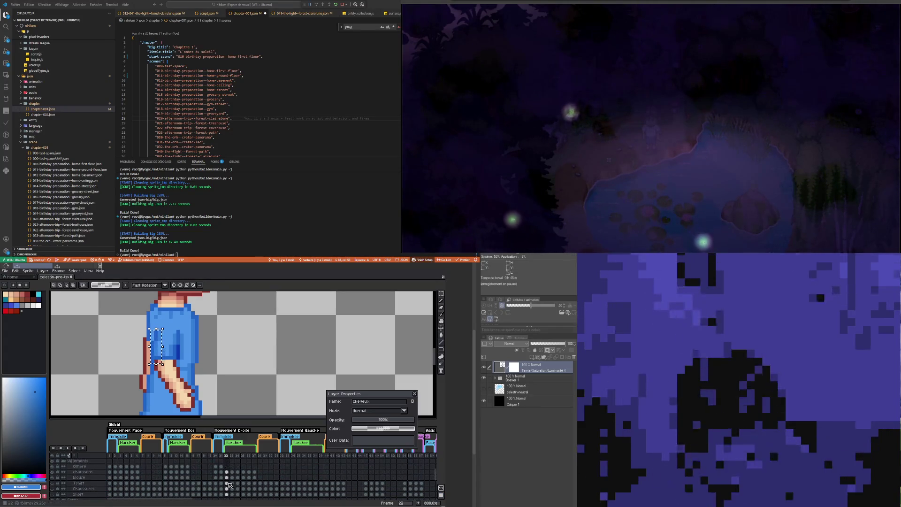
Step: Tag the blouse layer with a light blue colour in Layer Properties
{"action": "left_click", "coordinate": [85, 478]}
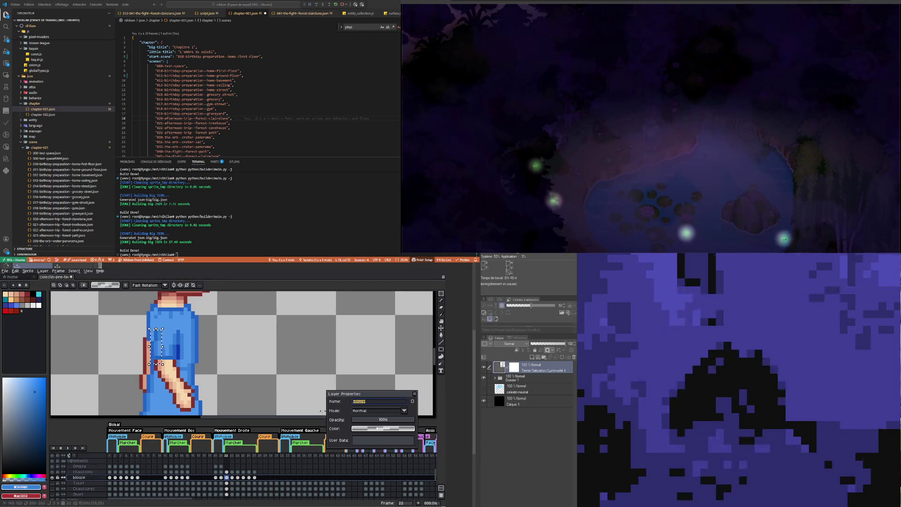
{"action": "left_click", "coordinate": [383, 428]}
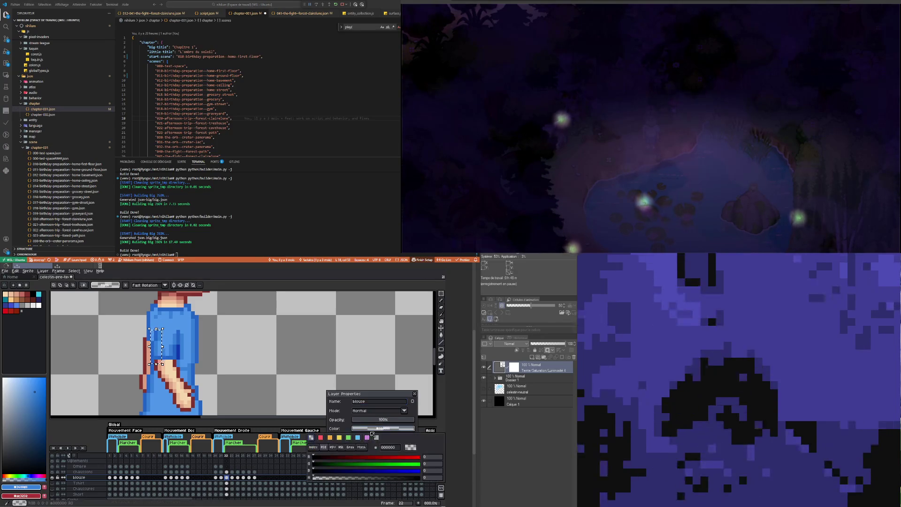
{"action": "left_click", "coordinate": [321, 438]}
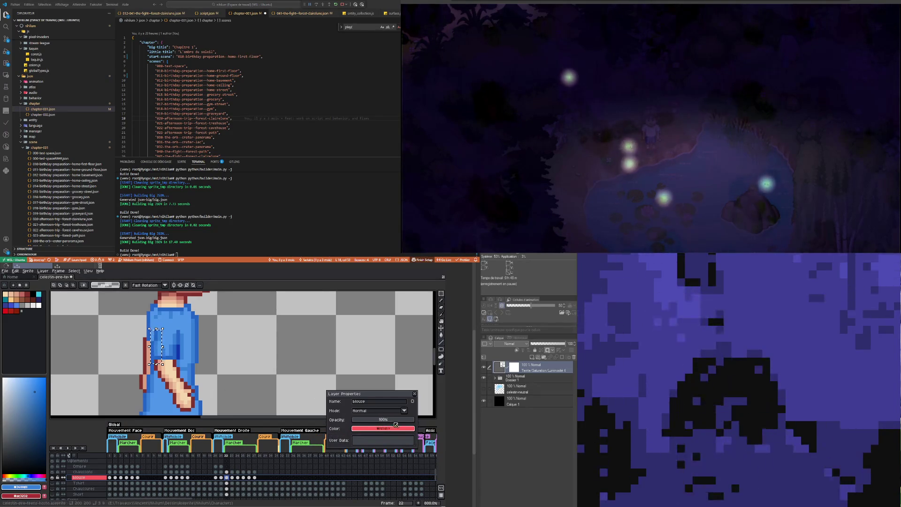
{"action": "left_click", "coordinate": [392, 429]}
{"action": "left_click", "coordinate": [358, 438]}
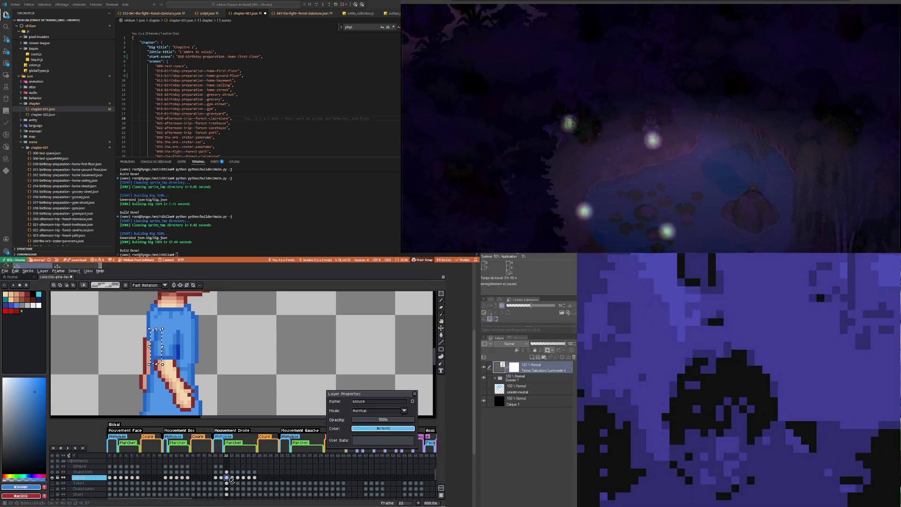
{"action": "left_click", "coordinate": [415, 393]}
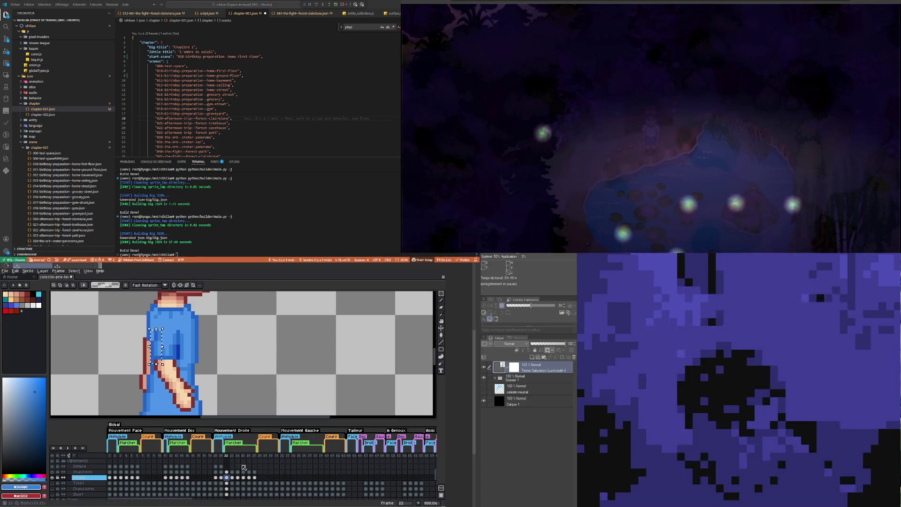
Step: Shift the selected arm pixels slightly left and commit, then clear a thin strip selection
{"action": "left_click_drag", "start_coordinate": [167, 347], "coordinate": [163, 347]}
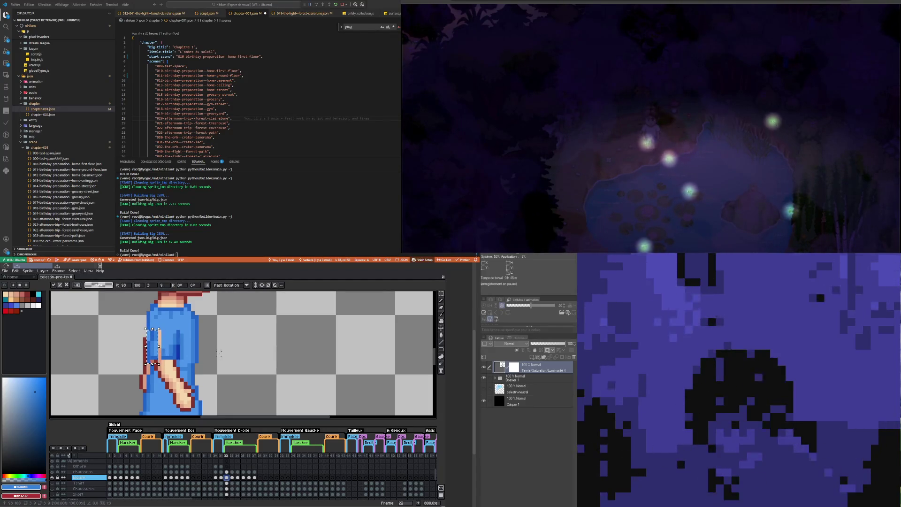
{"action": "key", "text": "Return"}
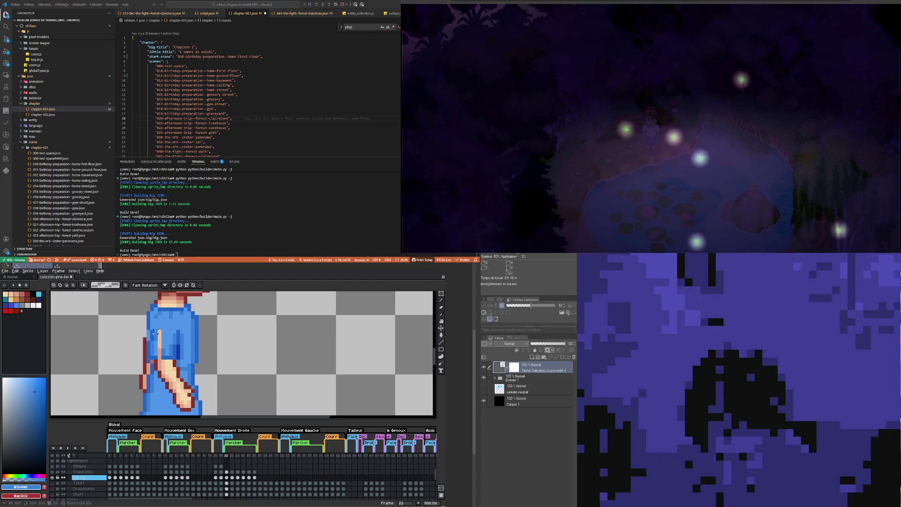
{"action": "left_click_drag", "start_coordinate": [154, 331], "coordinate": [157, 353]}
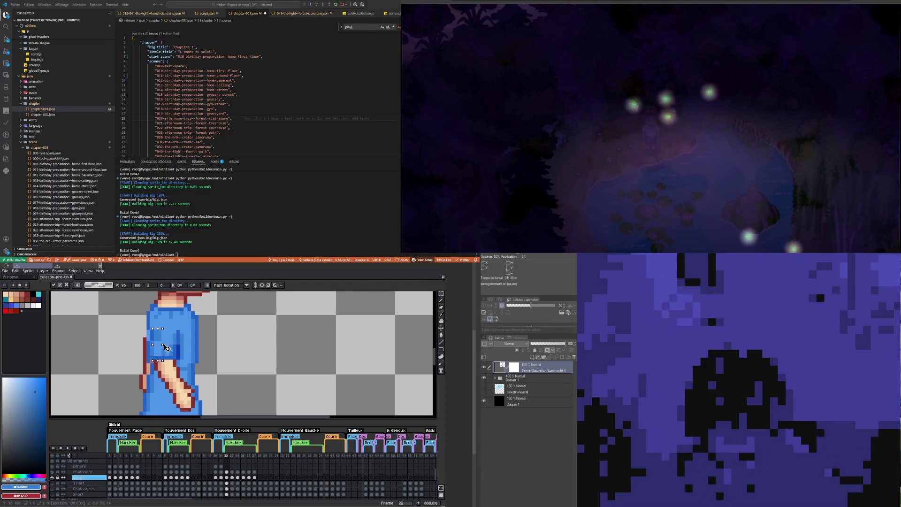
{"action": "left_click", "coordinate": [155, 365]}
{"action": "scroll", "coordinate": [154, 365], "scroll_direction": "up", "scroll_amount": 3}
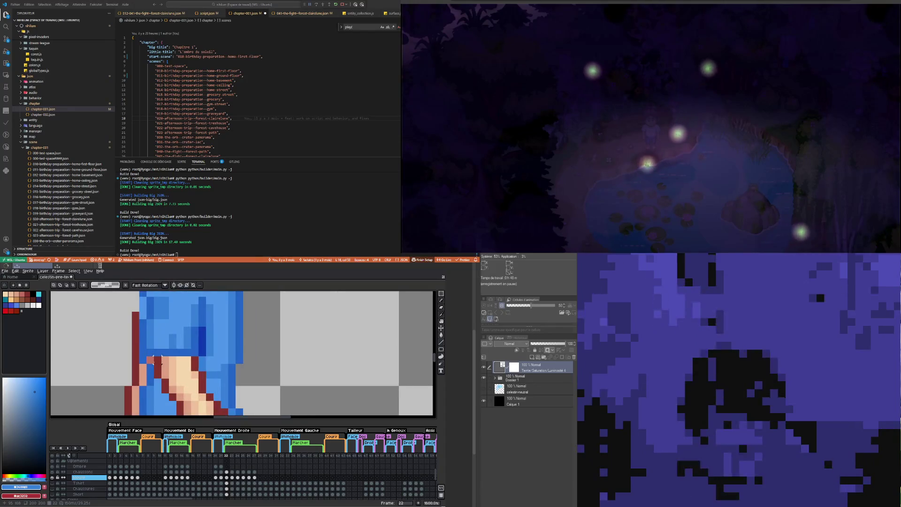
Step: Pick the sleeve's dark blue as the Pencil colour
{"action": "key", "text": "i"}
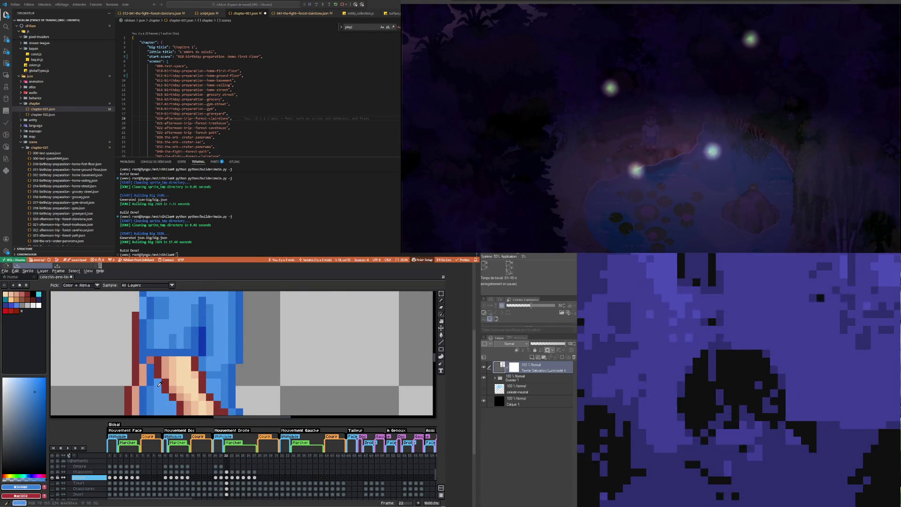
{"action": "key", "text": "b"}
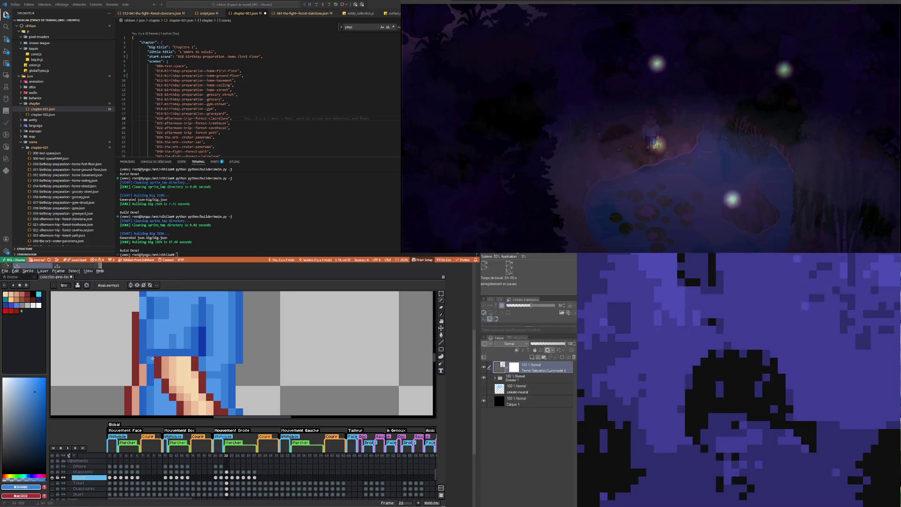
{"action": "scroll", "coordinate": [153, 358], "scroll_direction": "down", "scroll_amount": 4}
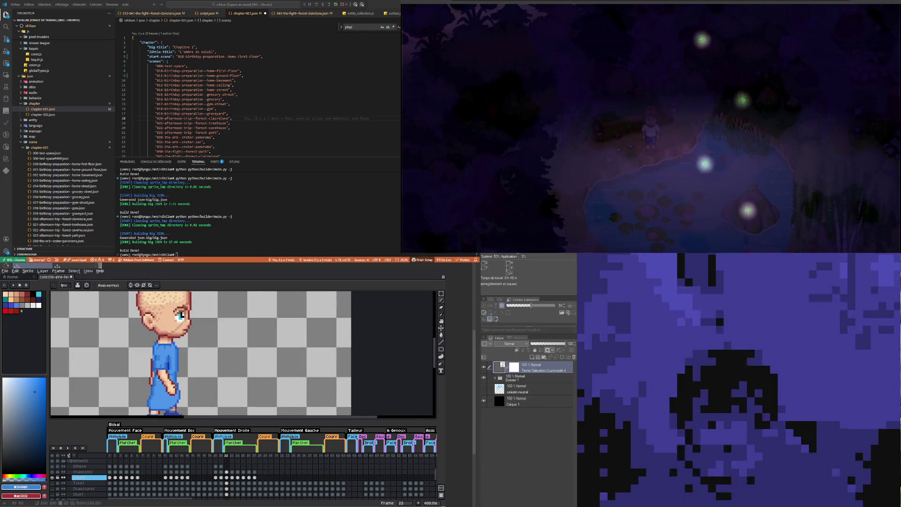
{"action": "scroll", "coordinate": [156, 366], "scroll_direction": "up", "scroll_amount": 3}
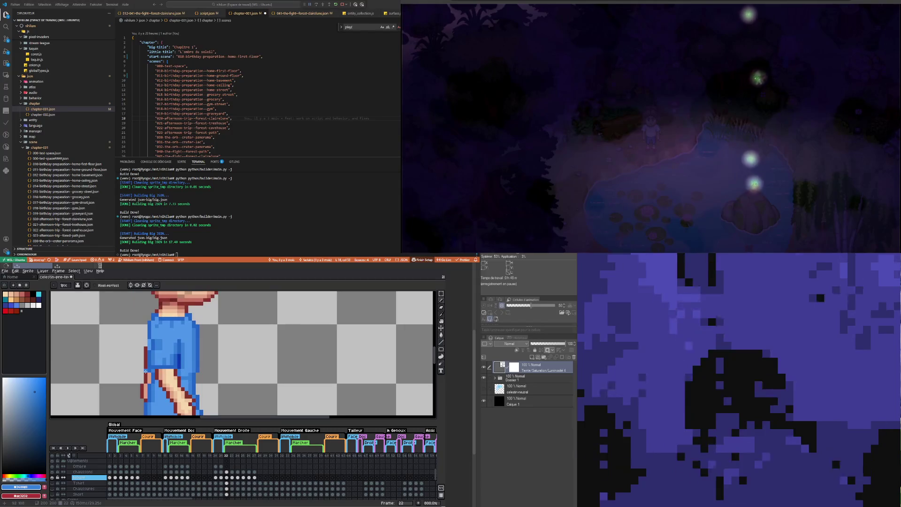
{"action": "key", "text": "i"}
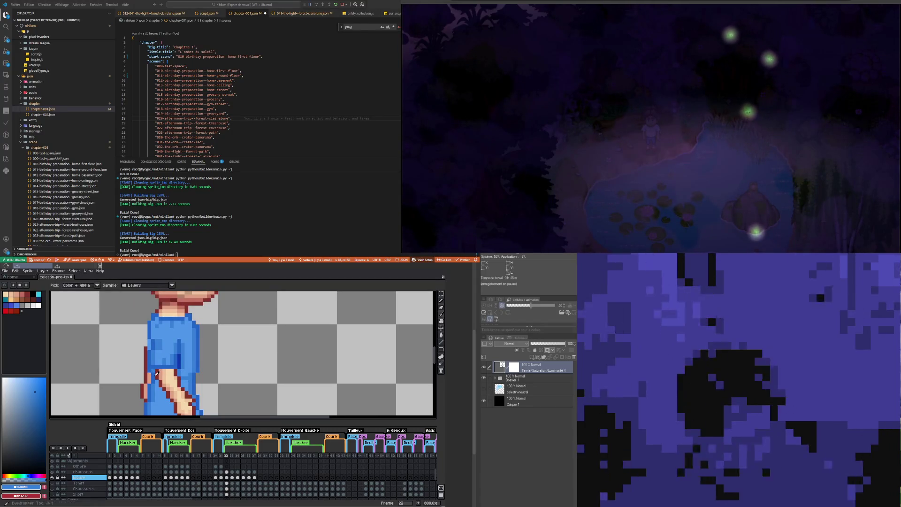
{"action": "left_click", "coordinate": [182, 360]}
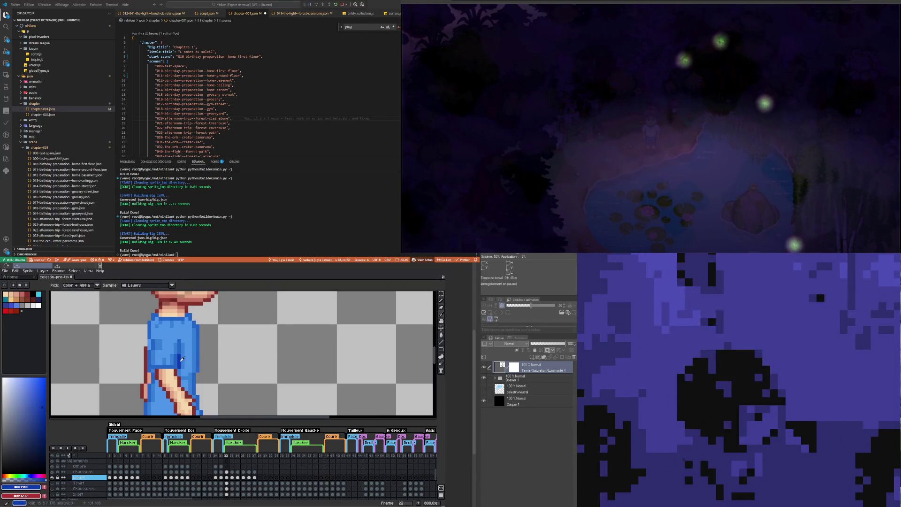
{"action": "key", "text": "b"}
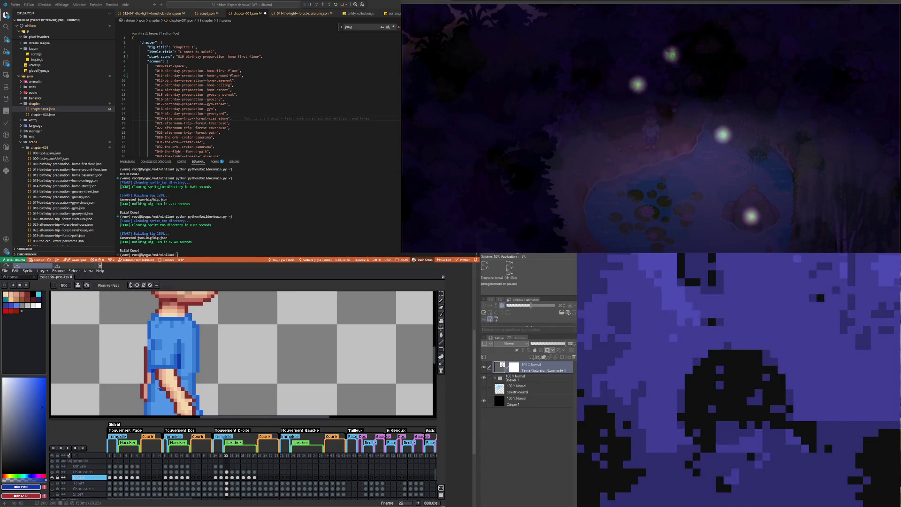
{"action": "scroll", "coordinate": [155, 376], "scroll_direction": "up", "scroll_amount": 1}
Step: Erase a blouse pixel on the upper arm to expose skin, then pick a lighter blue
{"action": "key", "text": "e"}
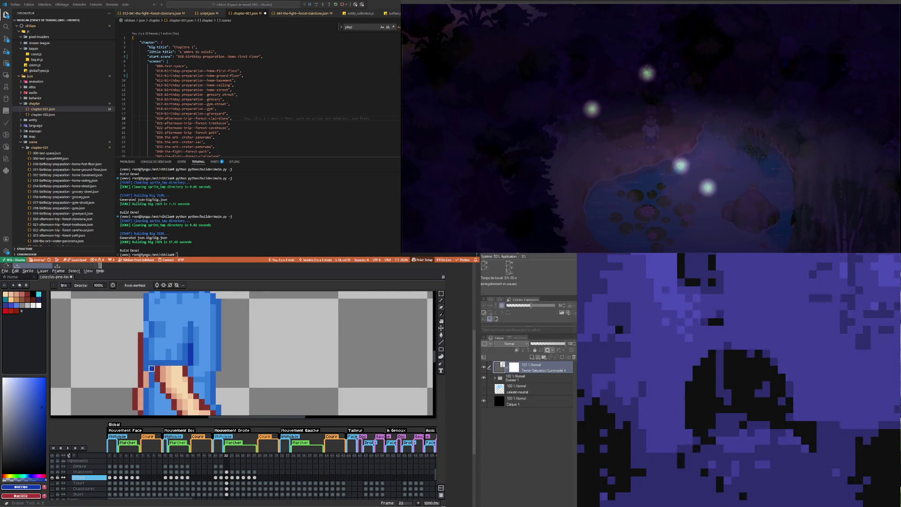
{"action": "scroll", "coordinate": [152, 379], "scroll_direction": "down", "scroll_amount": 2}
{"action": "scroll", "coordinate": [146, 336], "scroll_direction": "up", "scroll_amount": 2}
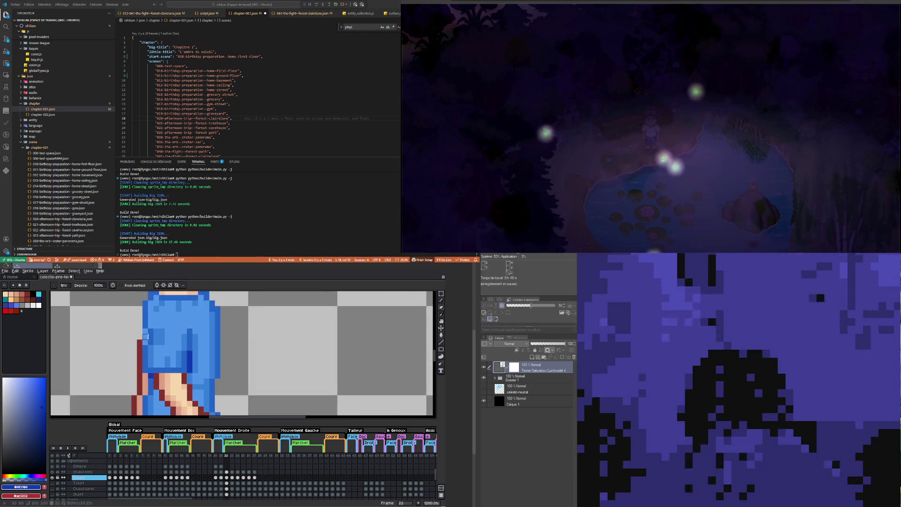
{"action": "left_click", "coordinate": [156, 331]}
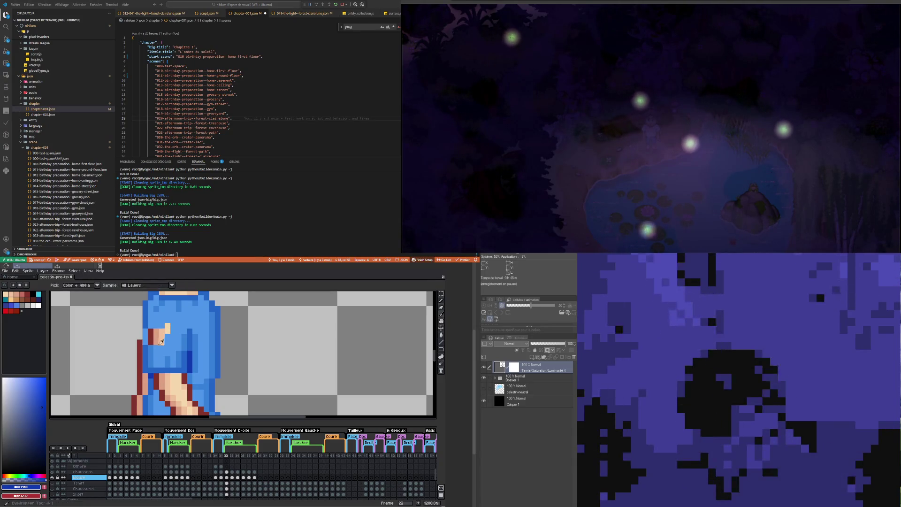
{"action": "left_click", "coordinate": [149, 339], "text": "alt"}
{"action": "key", "text": "v"}
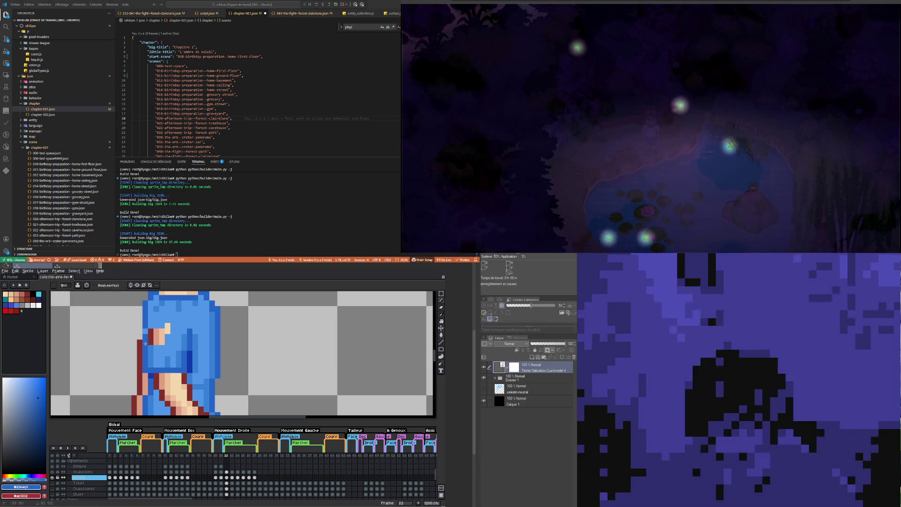
{"action": "scroll", "coordinate": [150, 358], "scroll_direction": "down", "scroll_amount": 3}
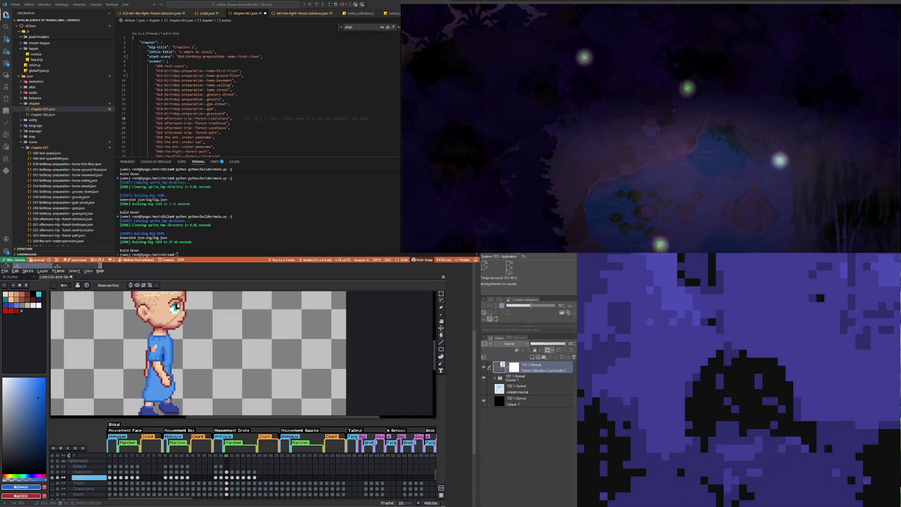
Step: Repaint the blouse front's shading with light and darker blues sampled from the shirt
{"action": "scroll", "coordinate": [153, 346], "scroll_direction": "up", "scroll_amount": 3}
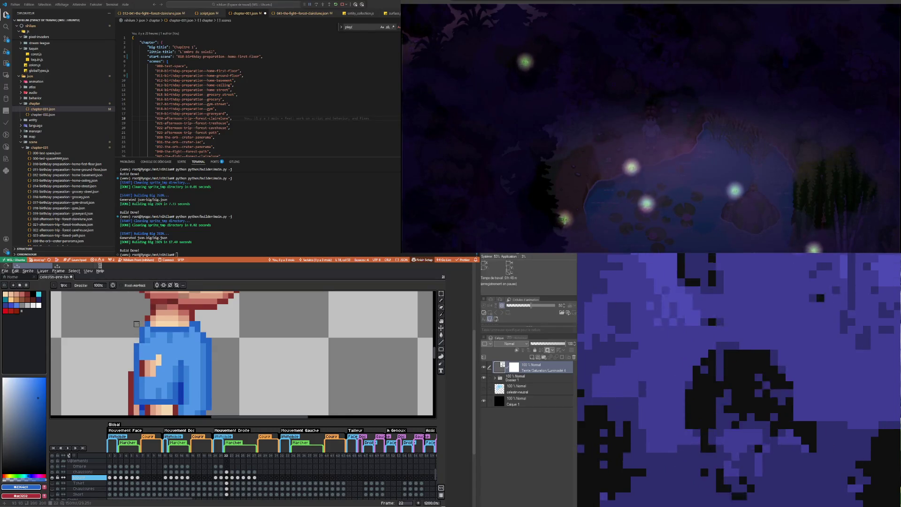
{"action": "scroll", "coordinate": [142, 323], "scroll_direction": "down", "scroll_amount": 4}
{"action": "scroll", "coordinate": [135, 334], "scroll_direction": "up", "scroll_amount": 4}
{"action": "key", "text": "b"}
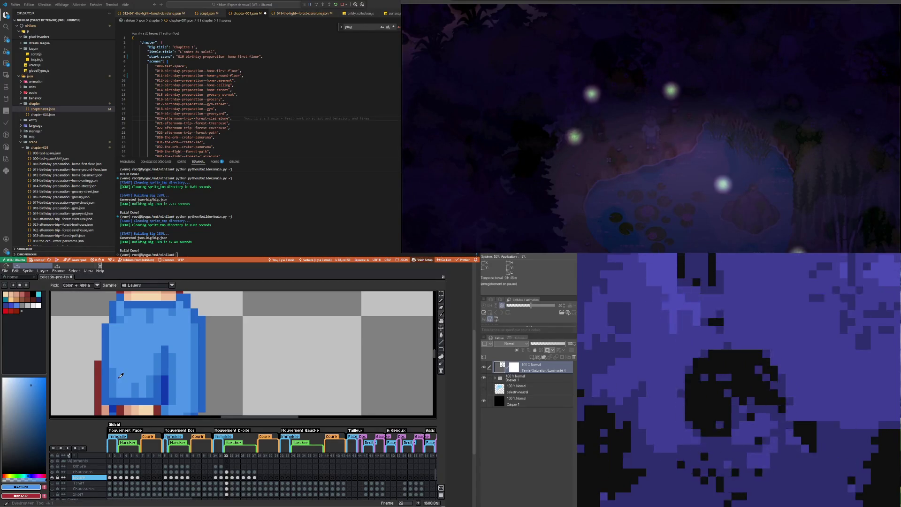
{"action": "left_click", "coordinate": [116, 362], "text": "alt"}
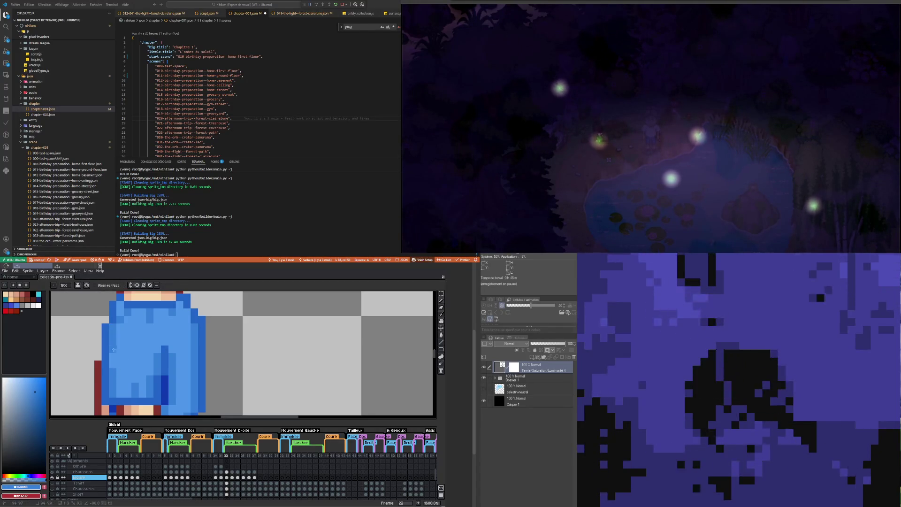
{"action": "scroll", "coordinate": [123, 317], "scroll_direction": "down", "scroll_amount": 3}
{"action": "scroll", "coordinate": [128, 331], "scroll_direction": "up", "scroll_amount": 2}
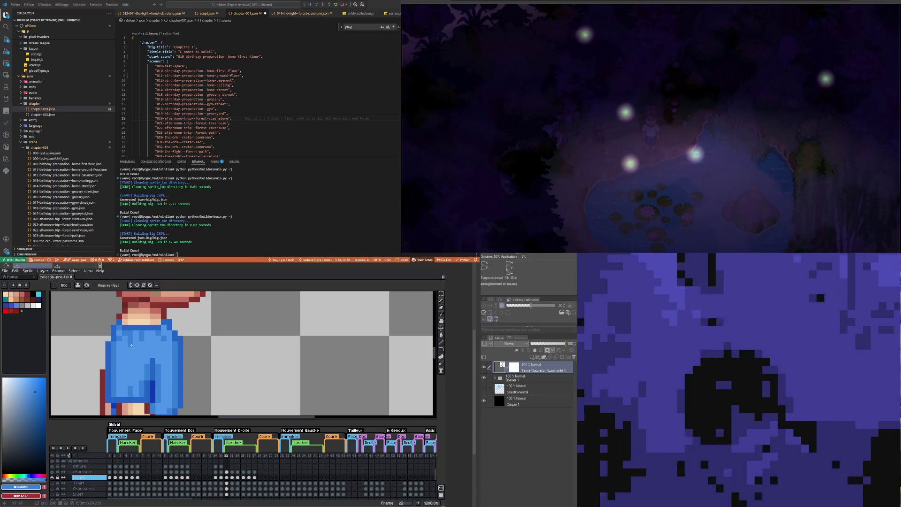
{"action": "left_click", "coordinate": [129, 345], "text": "alt"}
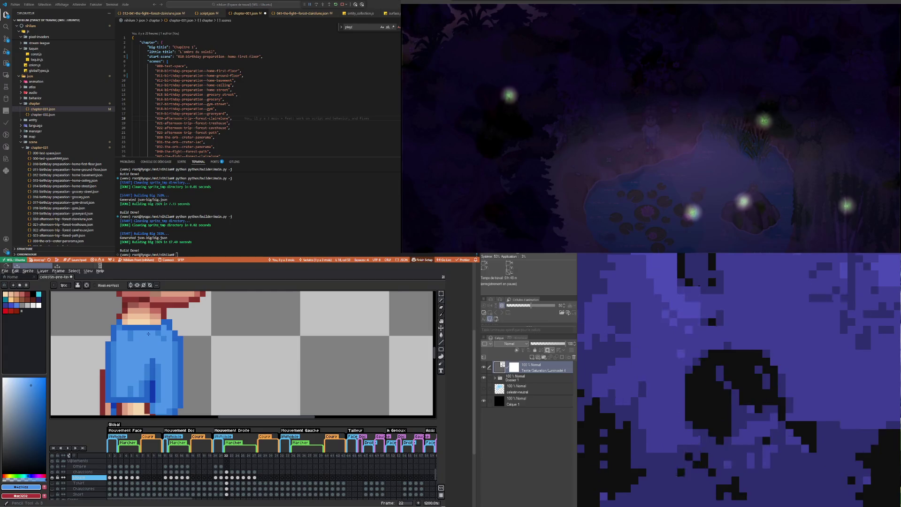
{"action": "key", "text": "alt"}
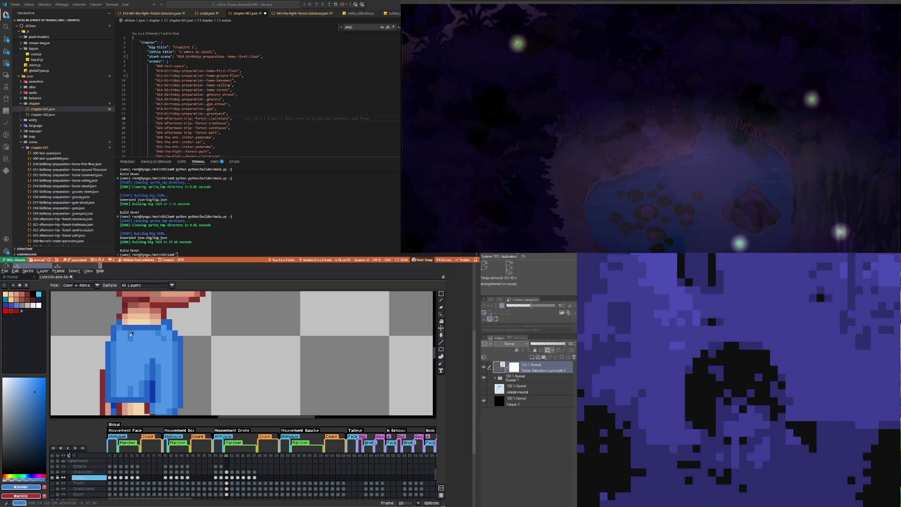
{"action": "left_click", "coordinate": [144, 333], "text": "alt"}
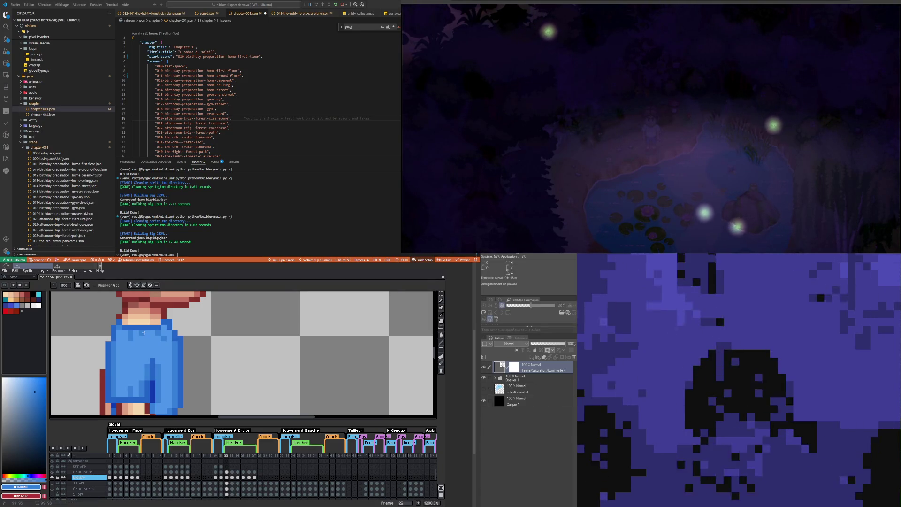
{"action": "scroll", "coordinate": [161, 346], "scroll_direction": "down", "scroll_amount": 6}
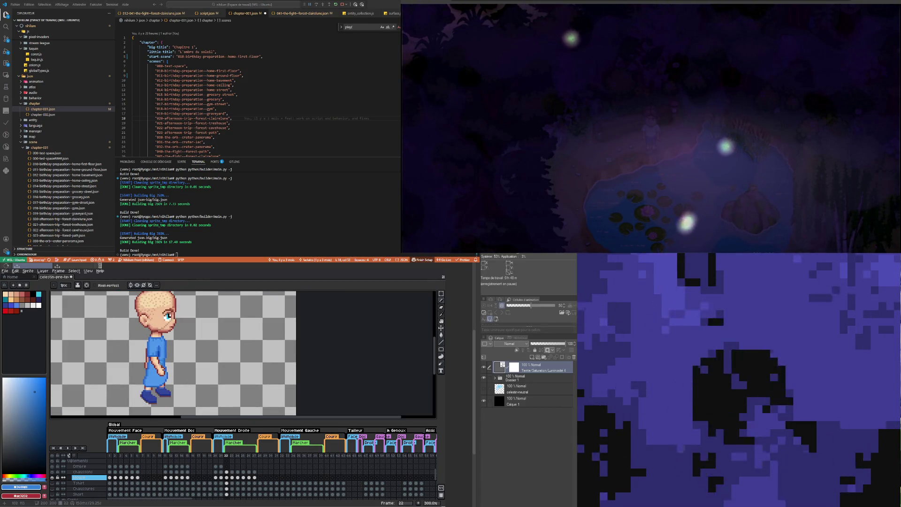
{"action": "scroll", "coordinate": [160, 379], "scroll_direction": "up", "scroll_amount": 1}
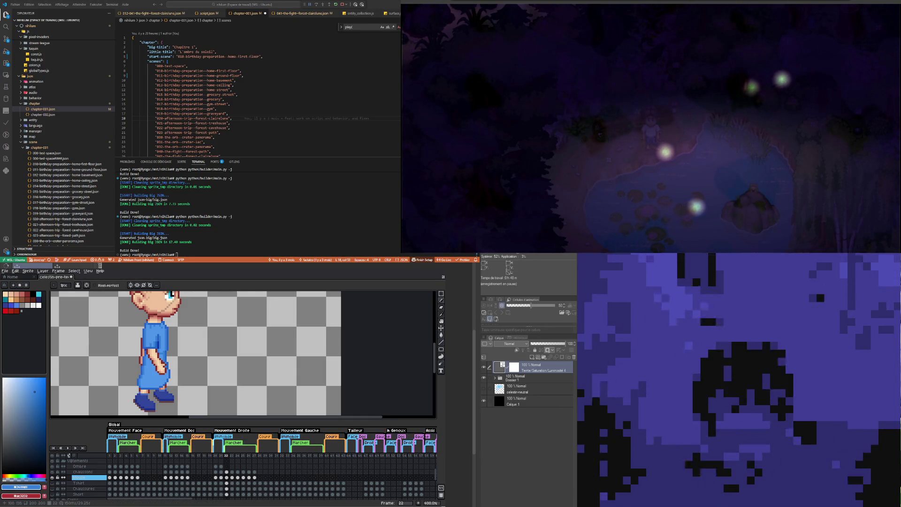
{"action": "scroll", "coordinate": [132, 389], "scroll_direction": "up", "scroll_amount": 2}
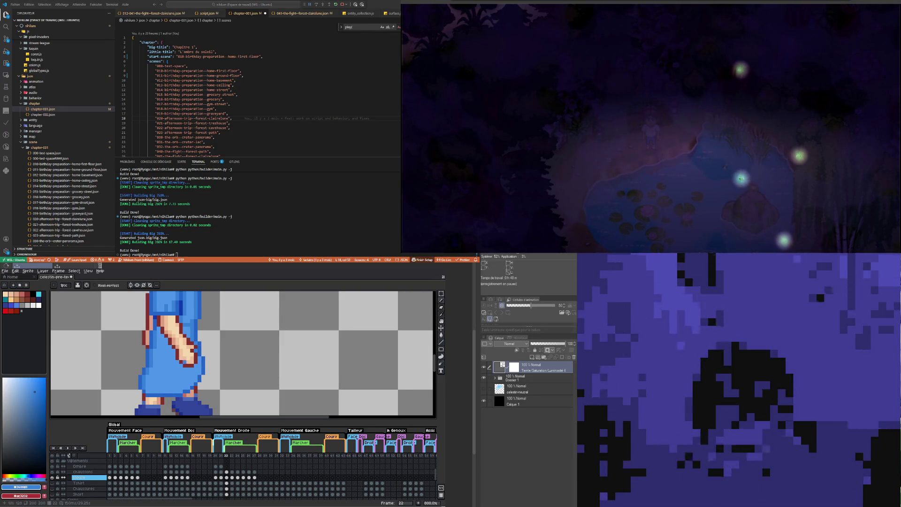
{"action": "scroll", "coordinate": [159, 345], "scroll_direction": "down", "scroll_amount": 4}
{"action": "scroll", "coordinate": [160, 376], "scroll_direction": "up", "scroll_amount": 1}
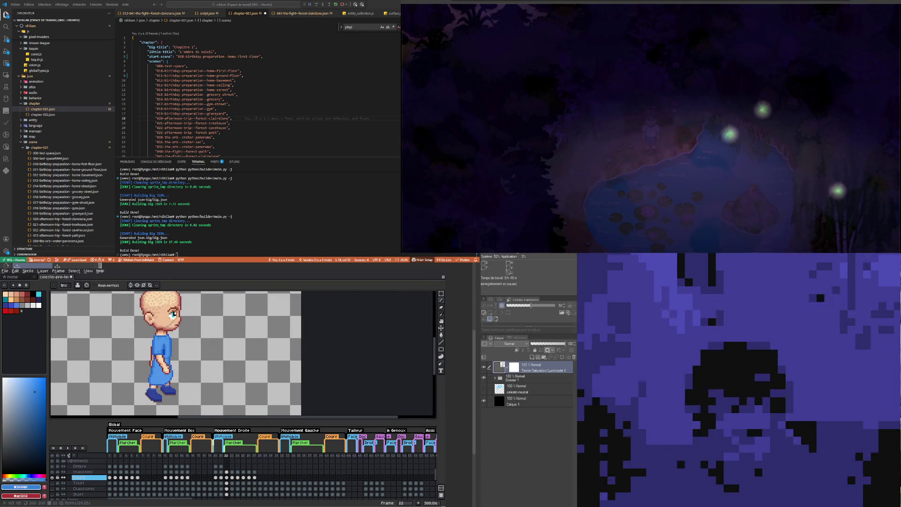
{"action": "scroll", "coordinate": [180, 357], "scroll_direction": "up", "scroll_amount": 1}
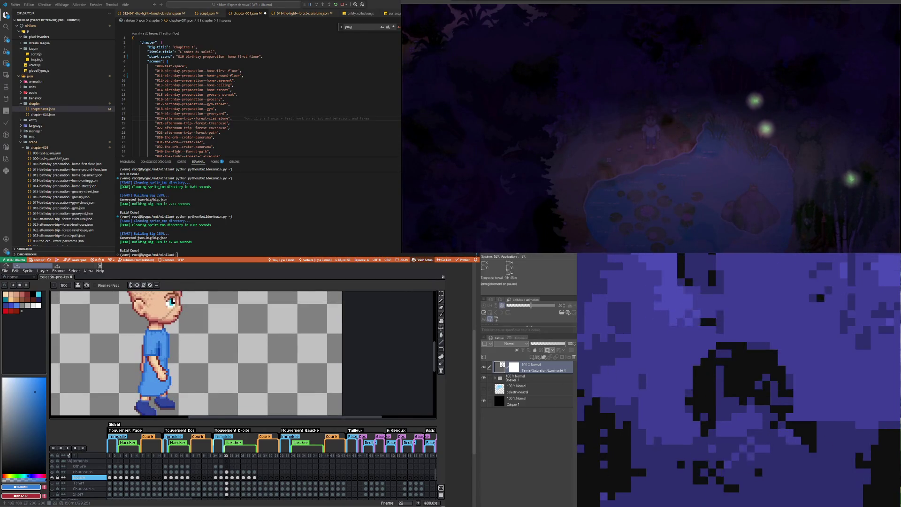
{"action": "scroll", "coordinate": [159, 352], "scroll_direction": "up", "scroll_amount": 1}
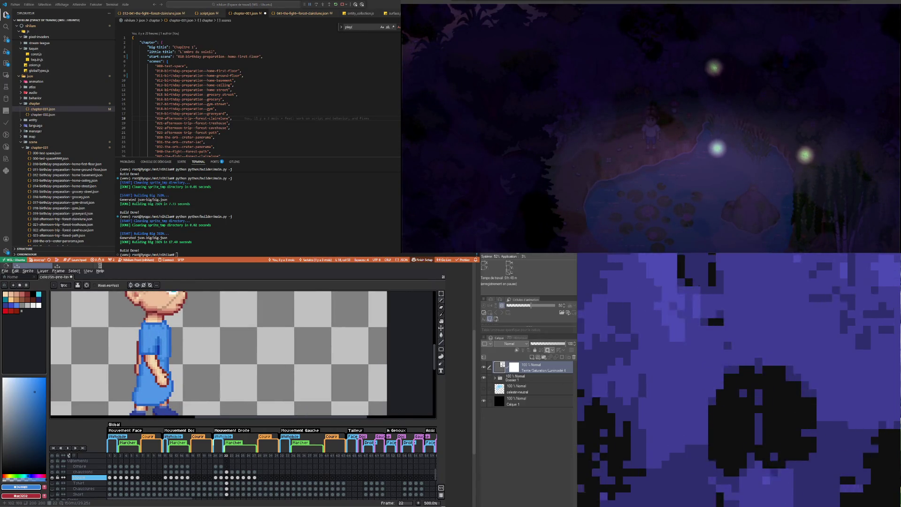
{"action": "scroll", "coordinate": [159, 352], "scroll_direction": "down", "scroll_amount": 2}
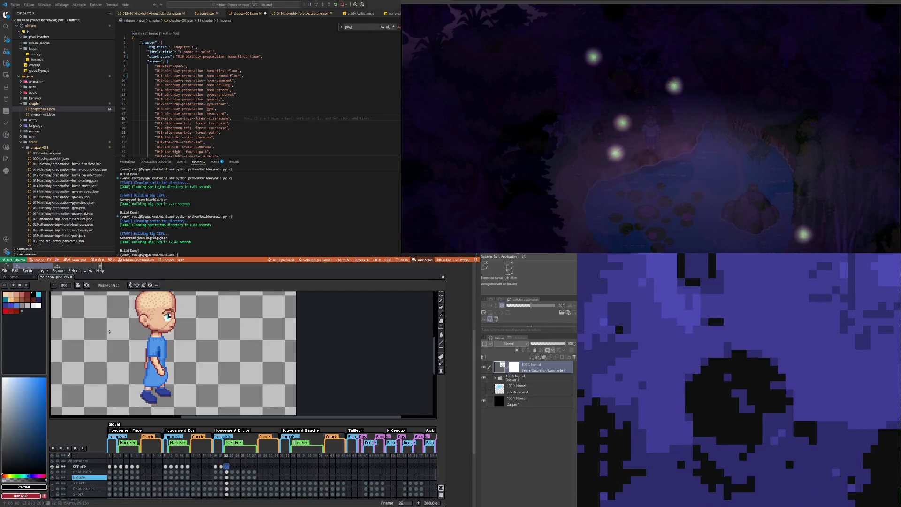
Step: Choose black from the palette and zoom onto the character's arm and sleeve
{"action": "left_click", "coordinate": [159, 309], "text": "alt"}
{"action": "scroll", "coordinate": [145, 369], "scroll_direction": "up", "scroll_amount": 3}
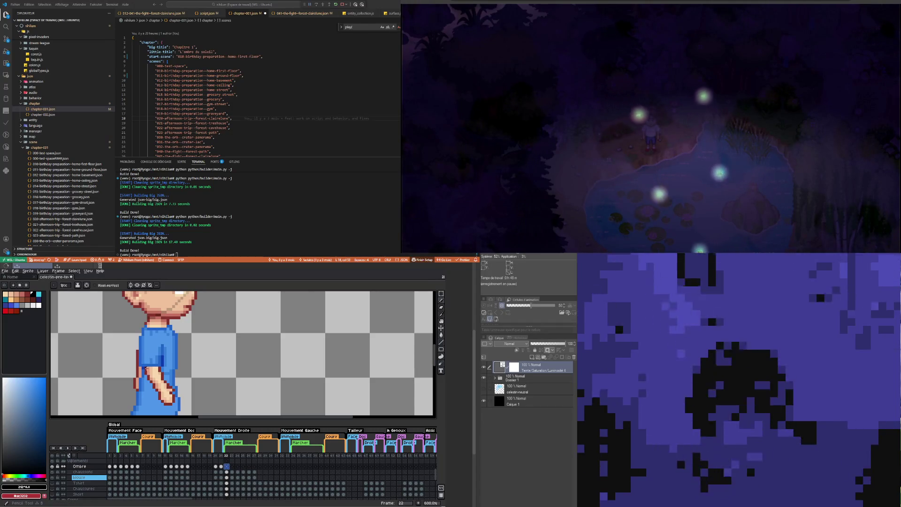
{"action": "scroll", "coordinate": [146, 368], "scroll_direction": "up", "scroll_amount": 4}
{"action": "scroll", "coordinate": [146, 371], "scroll_direction": "down", "scroll_amount": 4}
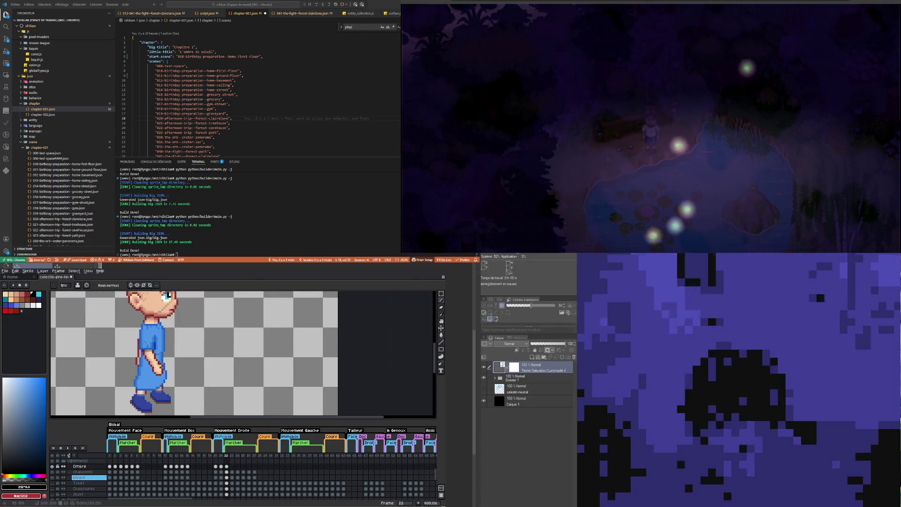
{"action": "scroll", "coordinate": [144, 339], "scroll_direction": "up", "scroll_amount": 2}
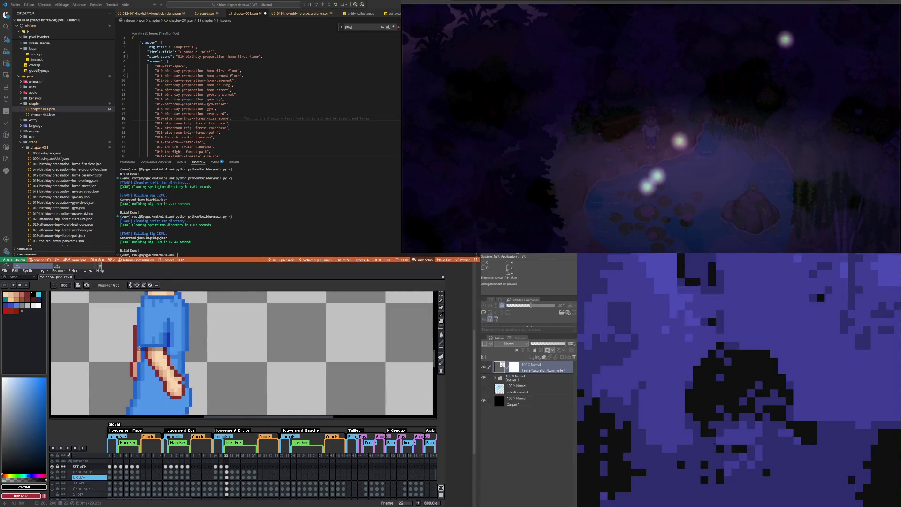
{"action": "scroll", "coordinate": [145, 339], "scroll_direction": "down", "scroll_amount": 4}
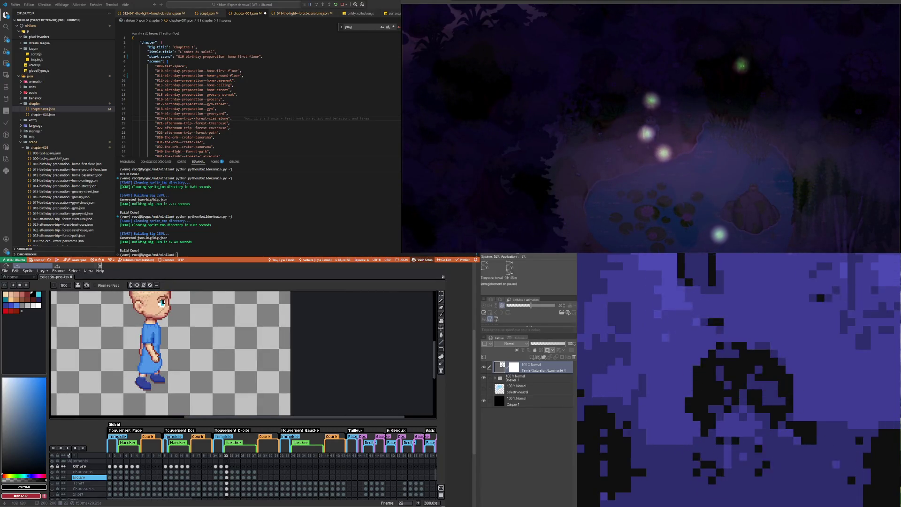
{"action": "scroll", "coordinate": [145, 339], "scroll_direction": "down", "scroll_amount": 2}
{"action": "scroll", "coordinate": [125, 349], "scroll_direction": "up", "scroll_amount": 3}
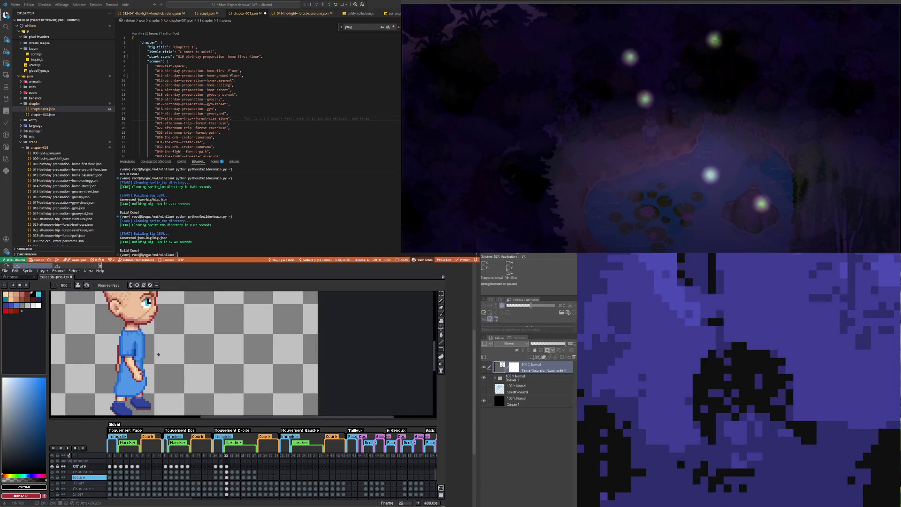
{"action": "scroll", "coordinate": [126, 349], "scroll_direction": "up", "scroll_amount": 1}
{"action": "scroll", "coordinate": [125, 350], "scroll_direction": "up", "scroll_amount": 1}
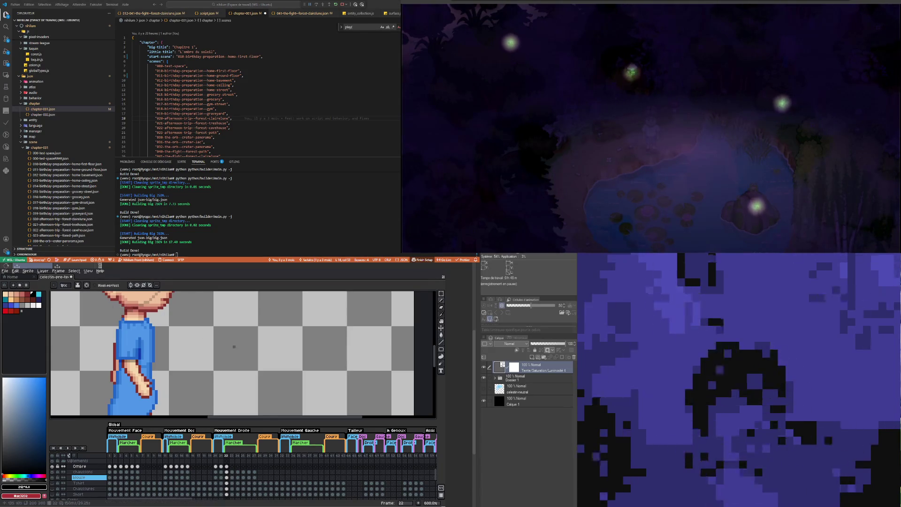
Step: Replace a dark-red stroke with a dark-blue Pencil shading stroke along the blouse's left edge in frame 22
{"action": "scroll", "coordinate": [232, 352], "scroll_direction": "down", "scroll_amount": 4}
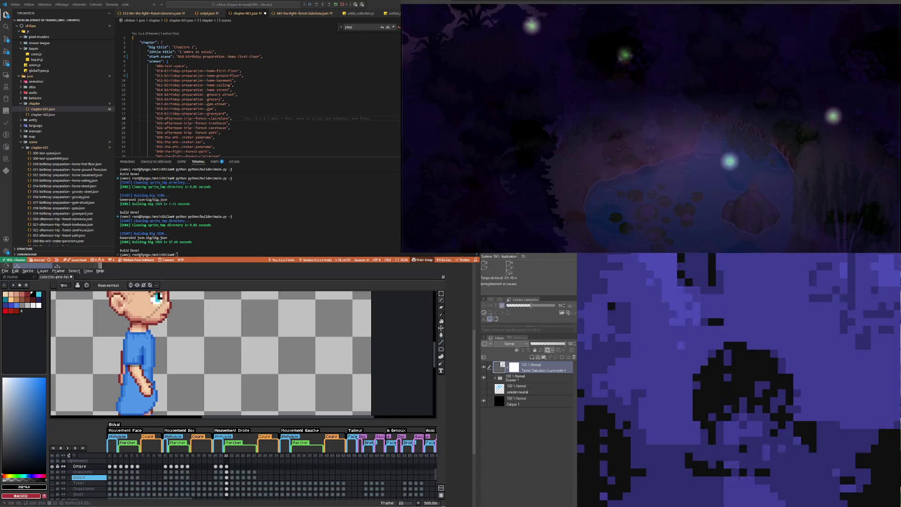
{"action": "scroll", "coordinate": [233, 352], "scroll_direction": "up", "scroll_amount": 4}
{"action": "scroll", "coordinate": [232, 352], "scroll_direction": "up", "scroll_amount": 3}
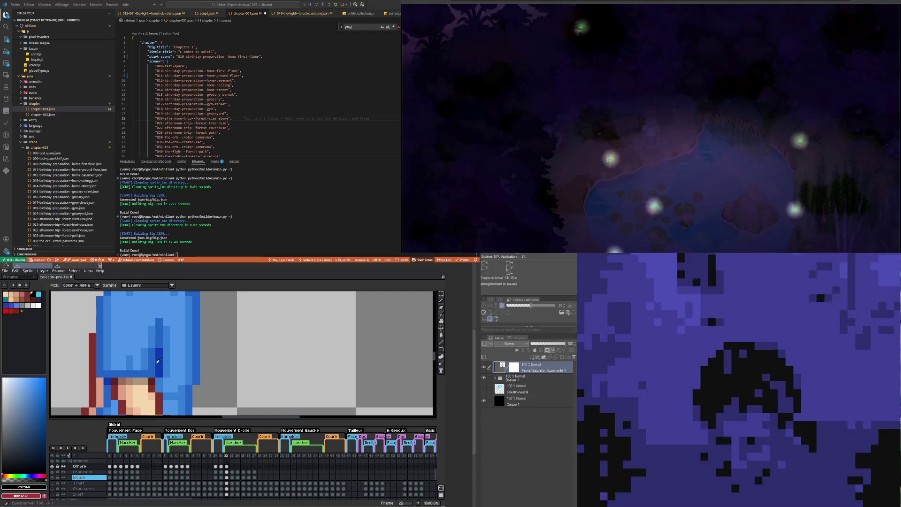
{"action": "left_click_drag", "start_coordinate": [92, 375], "coordinate": [94, 339]}
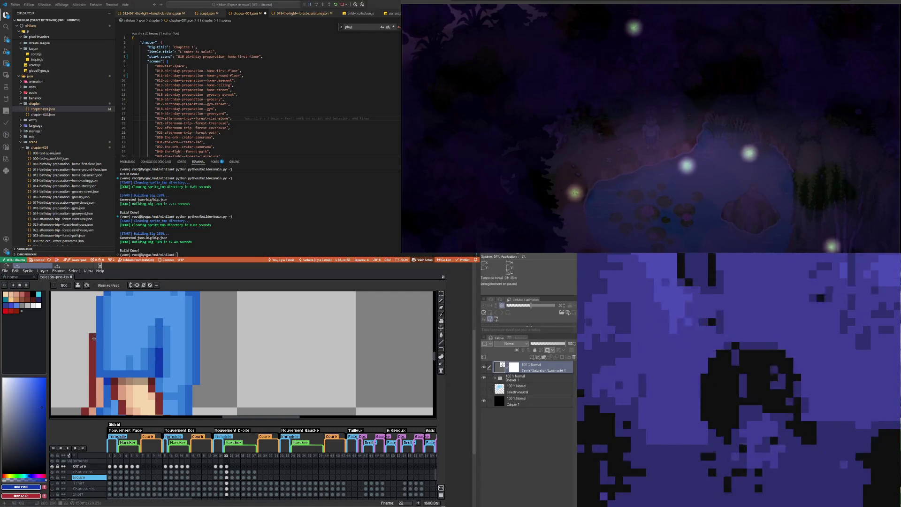
{"action": "key", "text": "ctrl+z"}
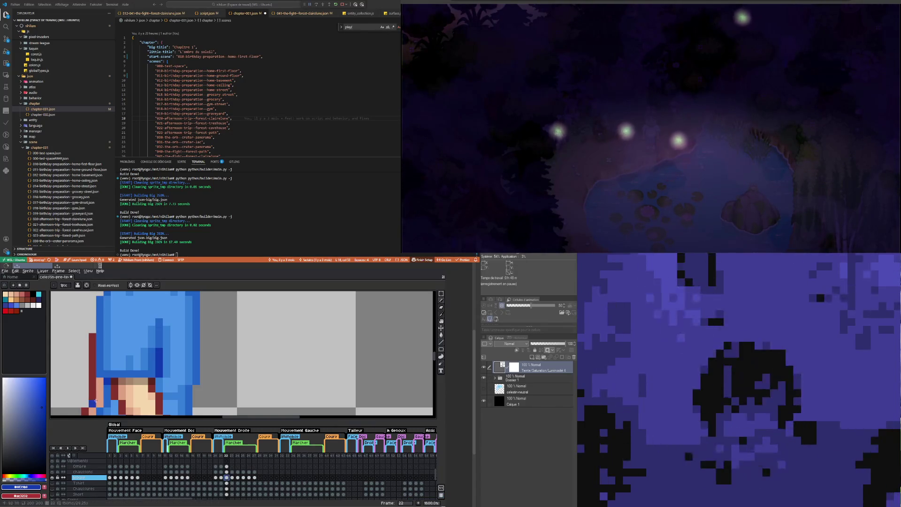
{"action": "left_click_drag", "start_coordinate": [92, 334], "coordinate": [91, 369]}
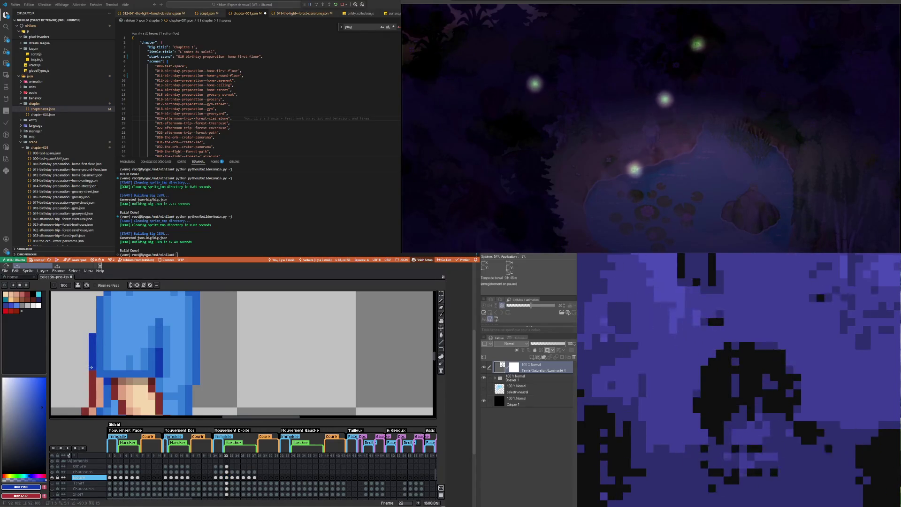
Step: Zoom out to see the whole character and show frame 21 of the blouse layer
{"action": "key", "text": "4"}
{"action": "scroll", "coordinate": [112, 369], "scroll_direction": "up", "scroll_amount": 5}
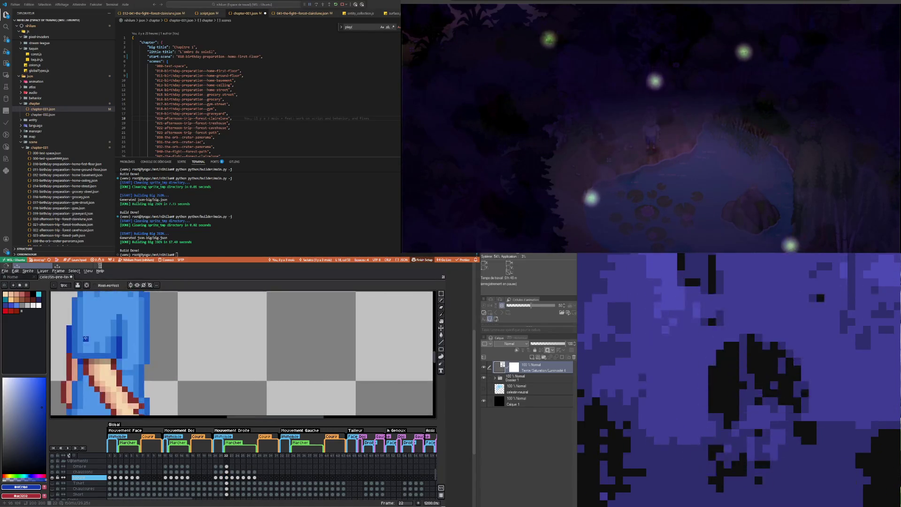
{"action": "scroll", "coordinate": [68, 347], "scroll_direction": "down", "scroll_amount": 6}
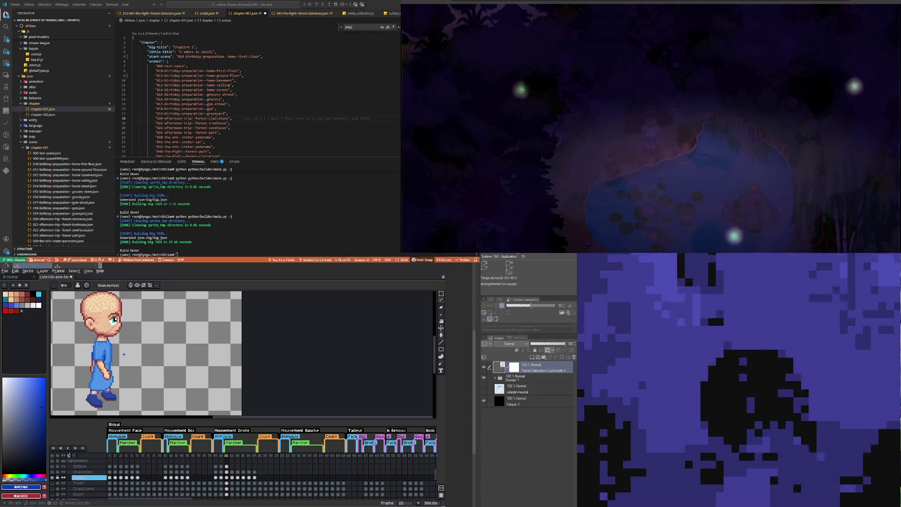
{"action": "scroll", "coordinate": [124, 354], "scroll_direction": "up", "scroll_amount": 1}
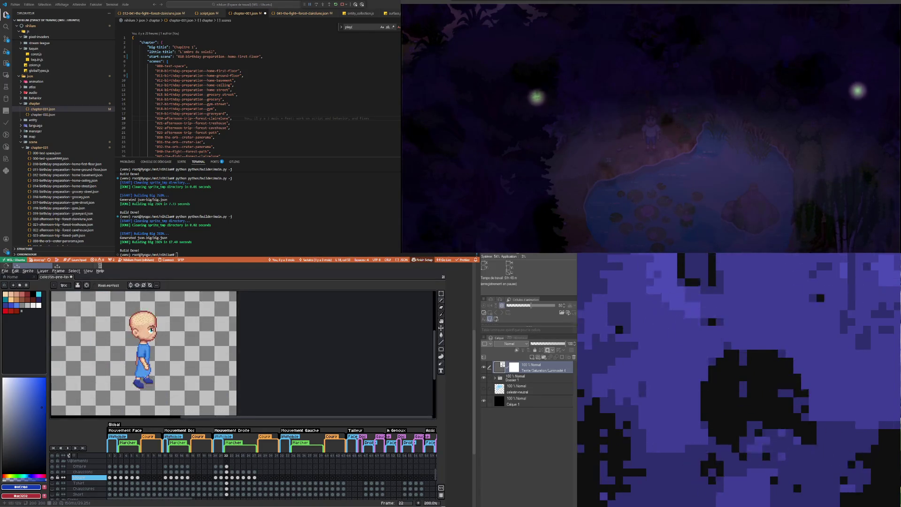
{"action": "scroll", "coordinate": [161, 366], "scroll_direction": "up", "scroll_amount": 1}
{"action": "left_click", "coordinate": [222, 478]}
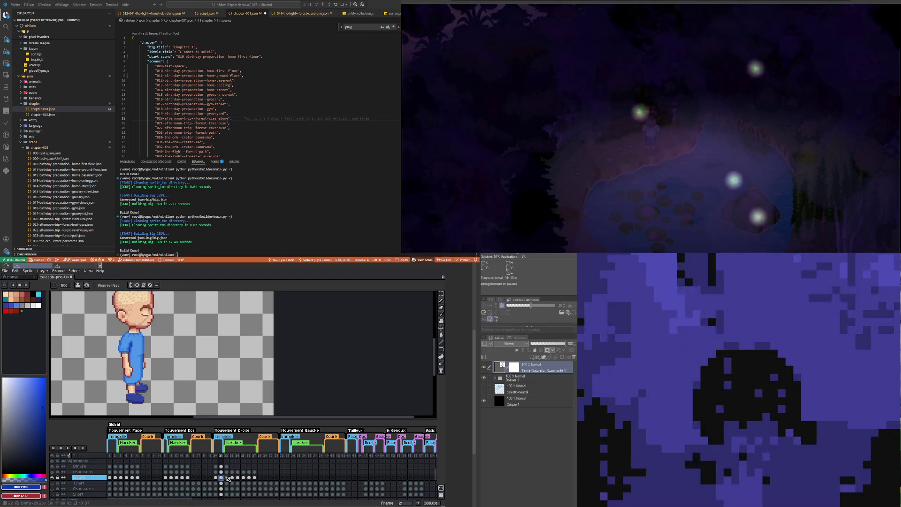
Step: Compare the character's pose in frames 21 and 22, ending back on frame 22
{"action": "left_click", "coordinate": [227, 477]}
{"action": "scroll", "coordinate": [156, 335], "scroll_direction": "up", "scroll_amount": 3}
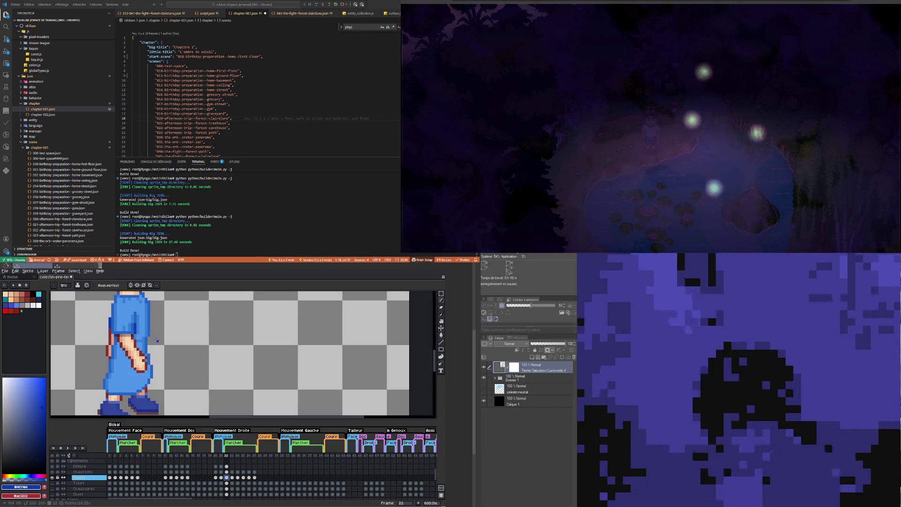
{"action": "left_click", "coordinate": [224, 477]}
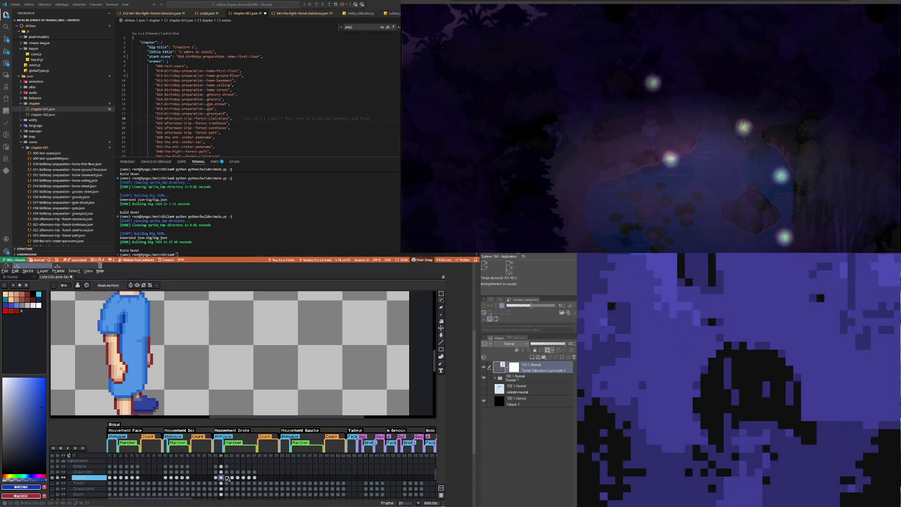
{"action": "left_click", "coordinate": [227, 478]}
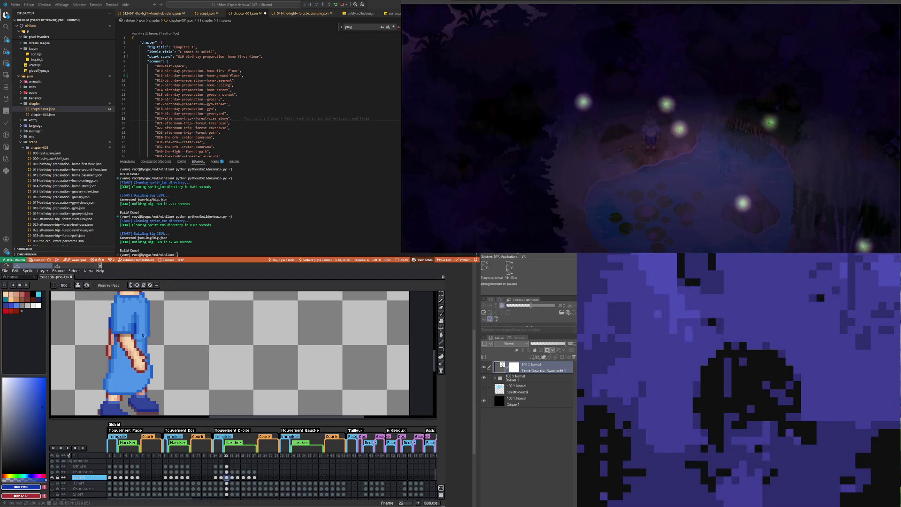
{"action": "scroll", "coordinate": [142, 321], "scroll_direction": "down", "scroll_amount": 2}
{"action": "scroll", "coordinate": [143, 321], "scroll_direction": "up", "scroll_amount": 4}
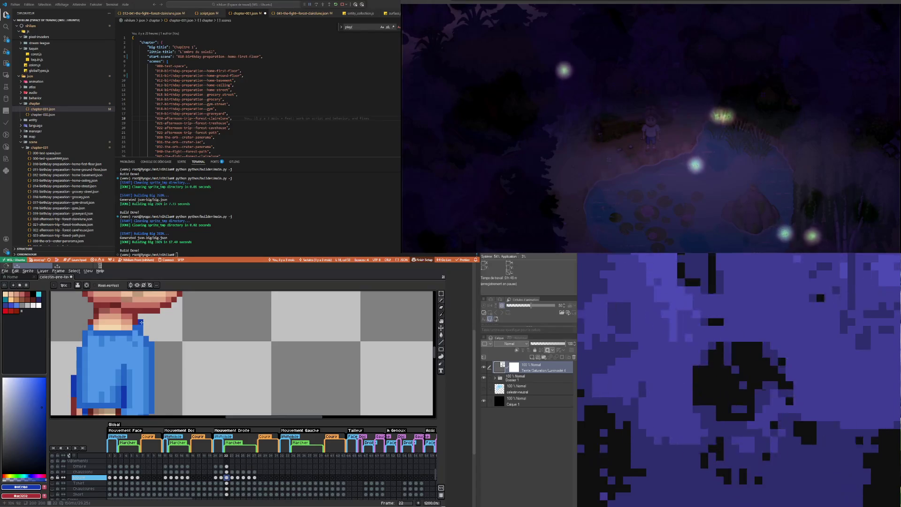
Step: Eyedrop the blouse blue #2364c8, then the light blue #4e96ea, as the drawing colour
{"action": "key", "text": "e"}
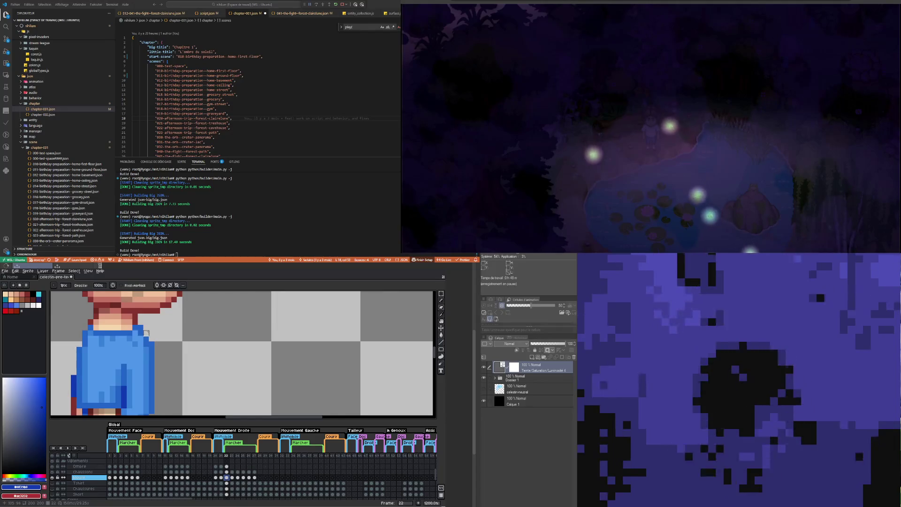
{"action": "key", "text": "i"}
{"action": "left_click", "coordinate": [145, 333]}
{"action": "key", "text": "b"}
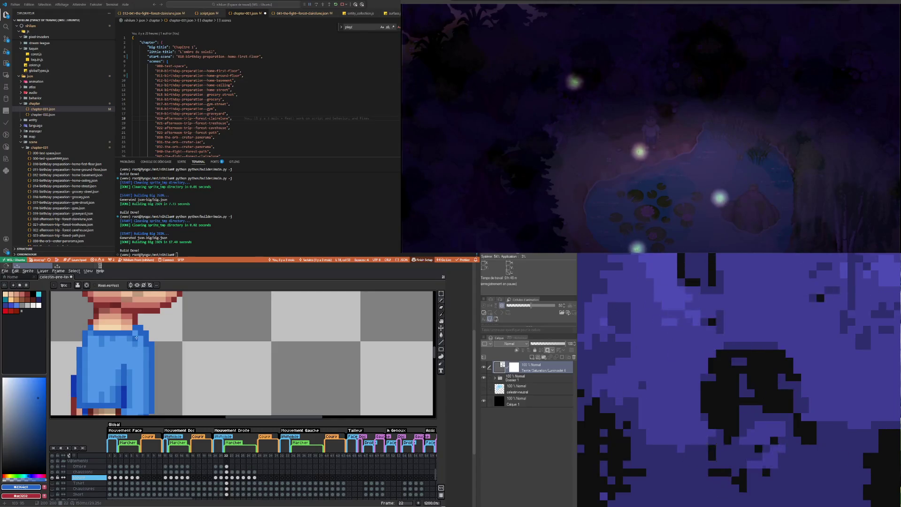
{"action": "scroll", "coordinate": [149, 363], "scroll_direction": "down", "scroll_amount": 3}
{"action": "scroll", "coordinate": [149, 363], "scroll_direction": "up", "scroll_amount": 3}
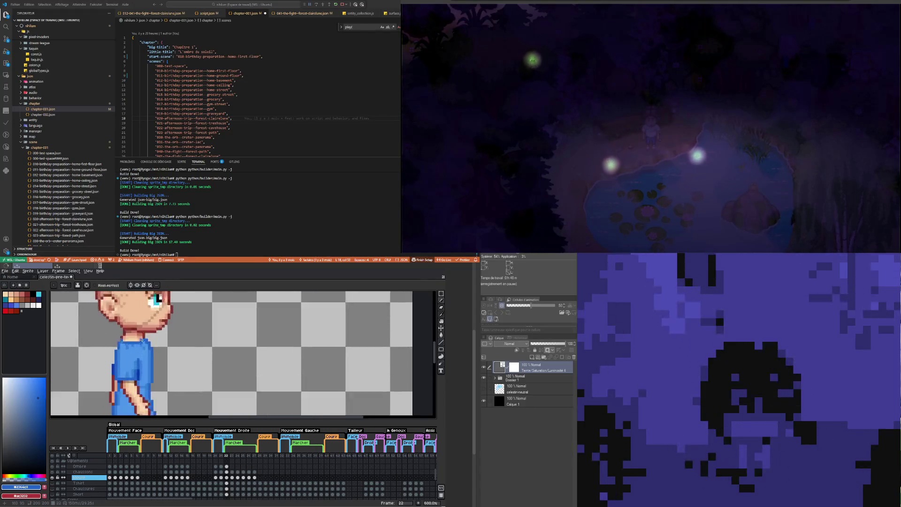
{"action": "key", "text": "u"}
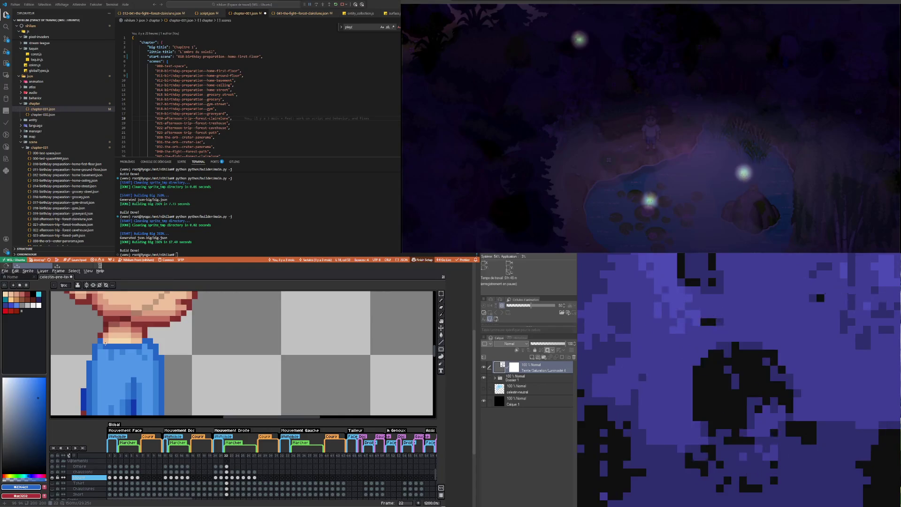
{"action": "key", "text": "i"}
{"action": "left_click", "coordinate": [143, 353]}
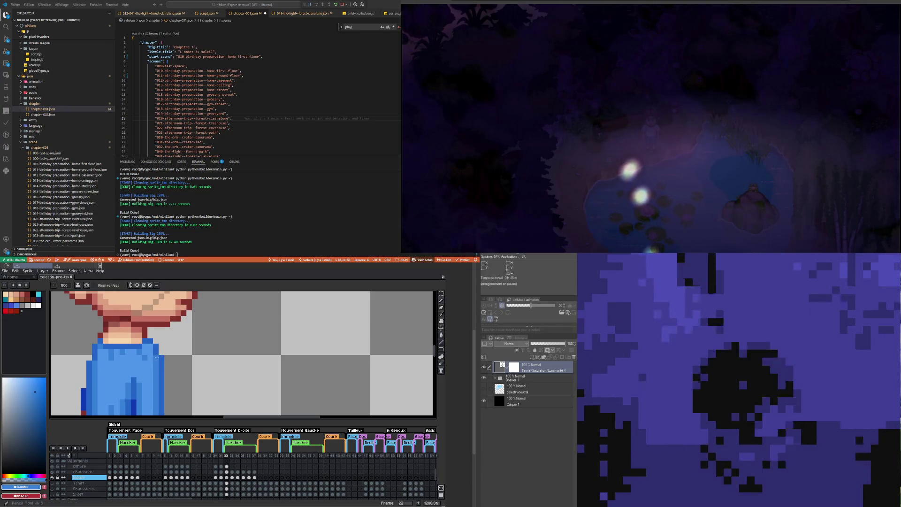
{"action": "scroll", "coordinate": [149, 347], "scroll_direction": "down", "scroll_amount": 4}
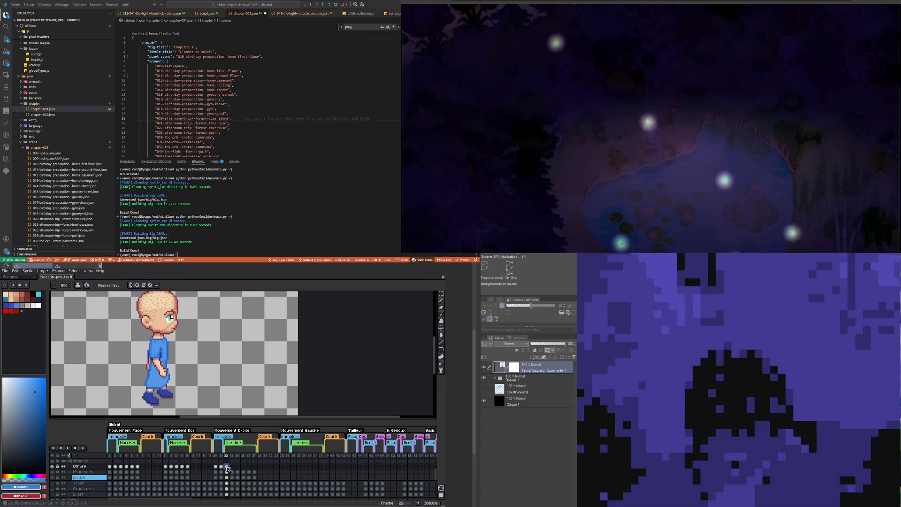
{"action": "scroll", "coordinate": [153, 371], "scroll_direction": "up", "scroll_amount": 2}
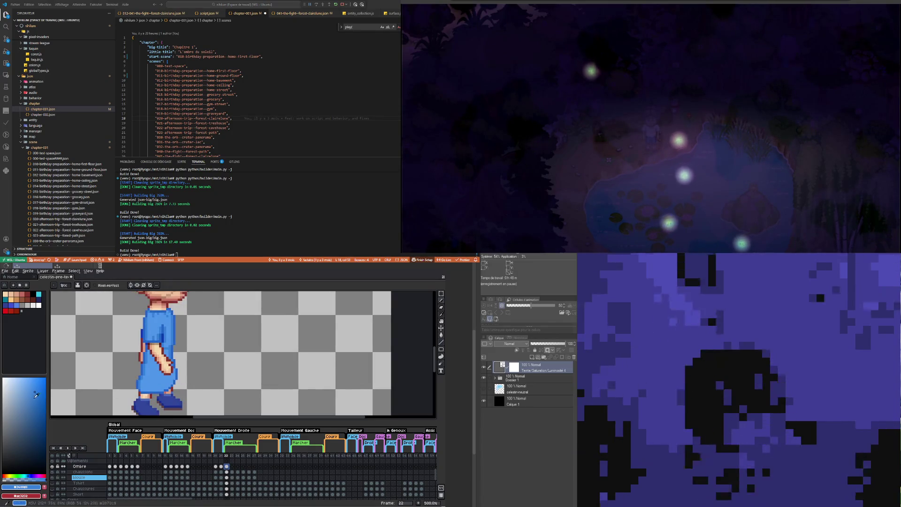
{"action": "scroll", "coordinate": [141, 396], "scroll_direction": "up", "scroll_amount": 4}
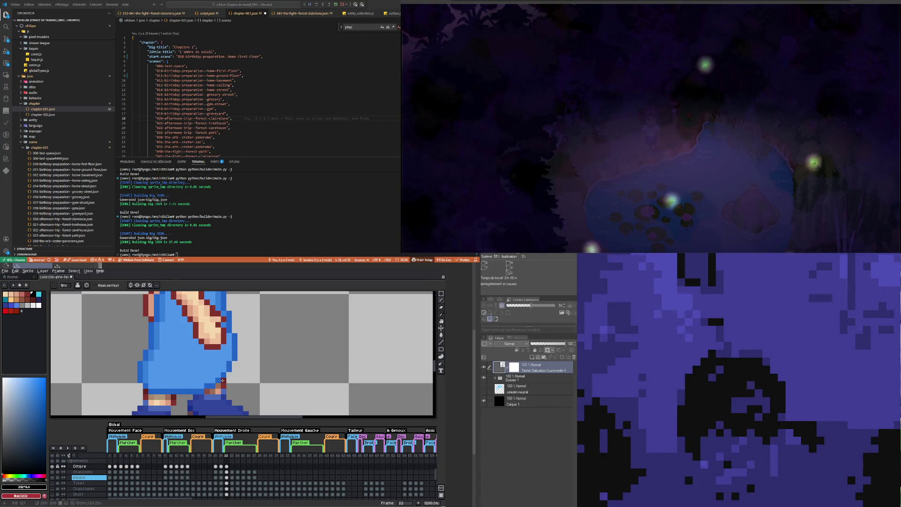
{"action": "left_click", "coordinate": [223, 466]}
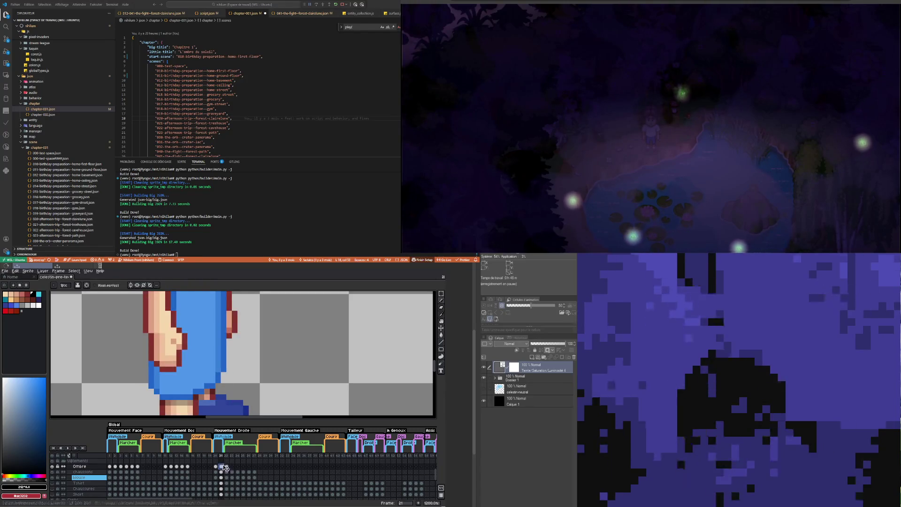
{"action": "key", "text": "minus"}
{"action": "key", "text": "minus"}
{"action": "key", "text": "minus"}
{"action": "left_click", "coordinate": [227, 468]}
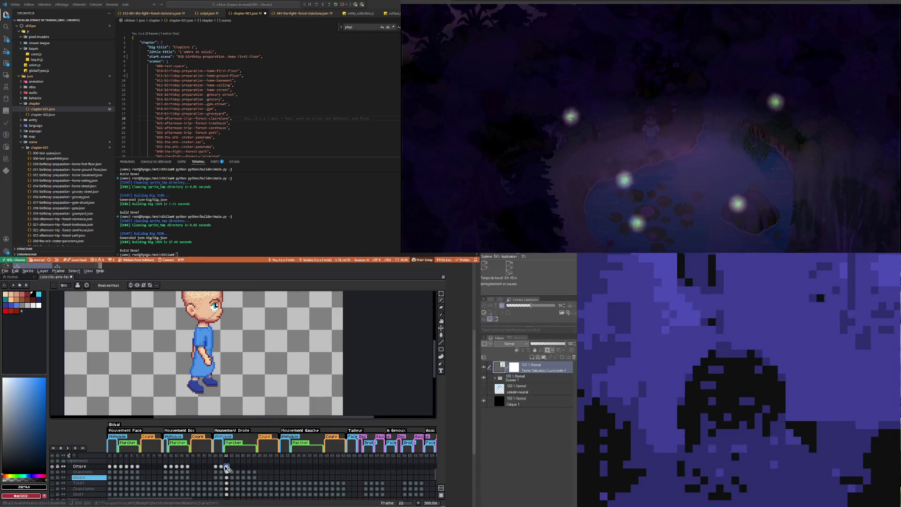
{"action": "left_click", "coordinate": [223, 466]}
{"action": "left_click", "coordinate": [227, 467]}
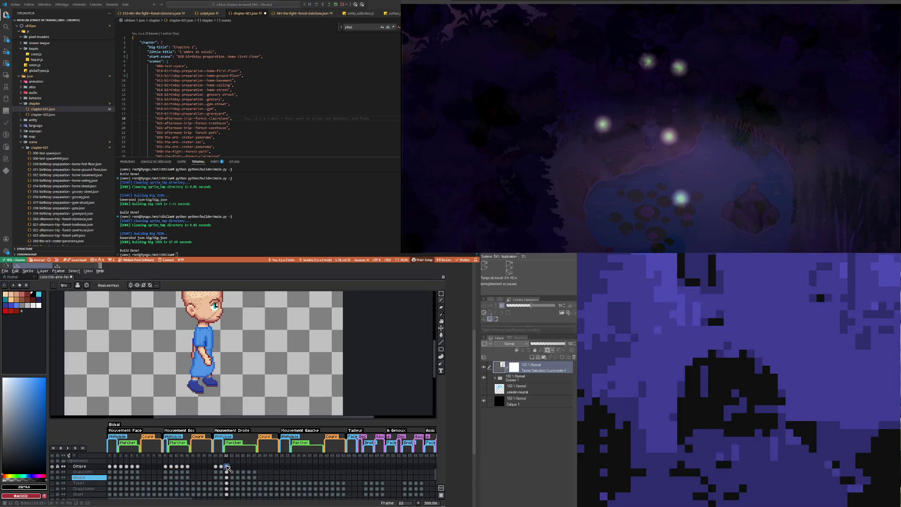
{"action": "key", "text": "Left"}
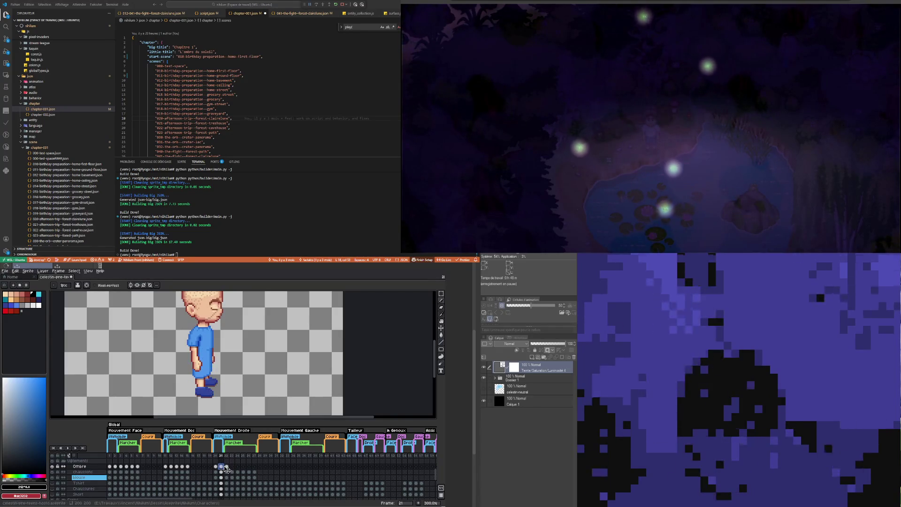
{"action": "key", "text": "Right"}
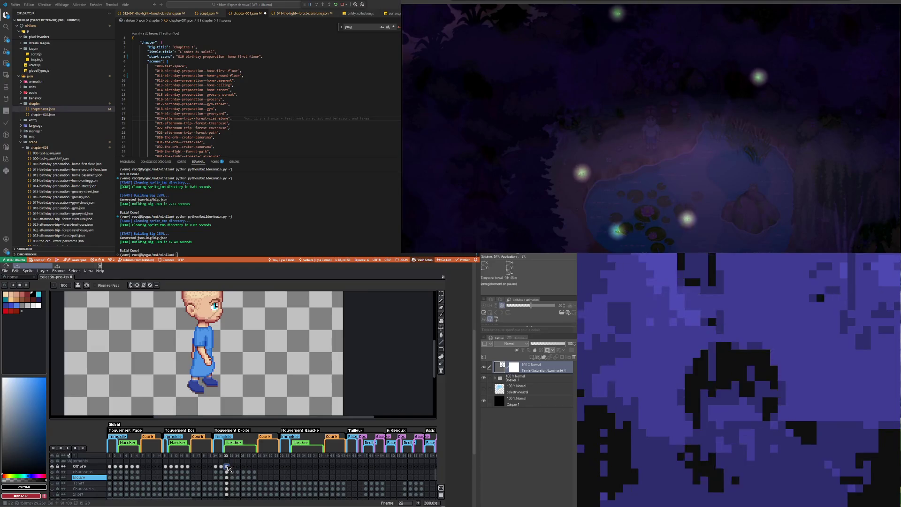
{"action": "scroll", "coordinate": [209, 362], "scroll_direction": "down", "scroll_amount": 1}
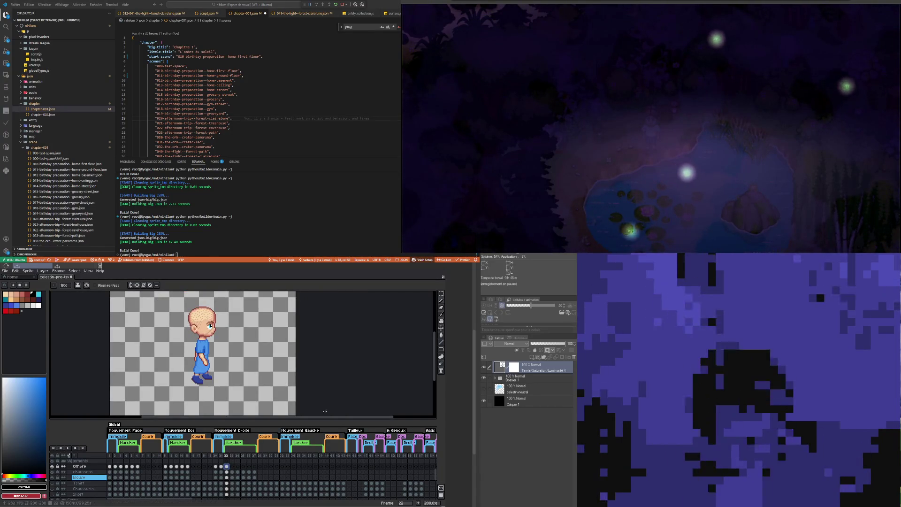
{"action": "scroll", "coordinate": [155, 386], "scroll_direction": "down", "scroll_amount": 1}
{"action": "scroll", "coordinate": [155, 386], "scroll_direction": "up", "scroll_amount": 2}
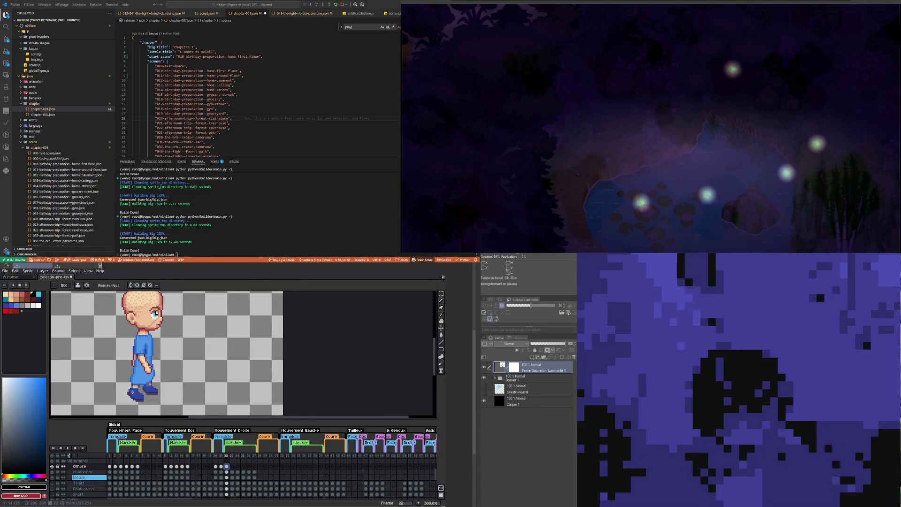
{"action": "scroll", "coordinate": [141, 356], "scroll_direction": "up", "scroll_amount": 1}
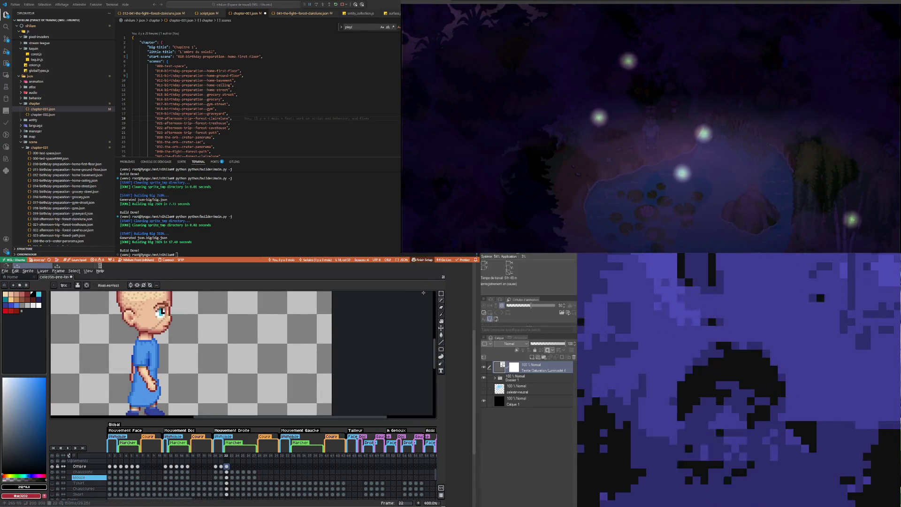
{"action": "key", "text": "shift+m"}
{"action": "scroll", "coordinate": [135, 338], "scroll_direction": "up", "scroll_amount": 2}
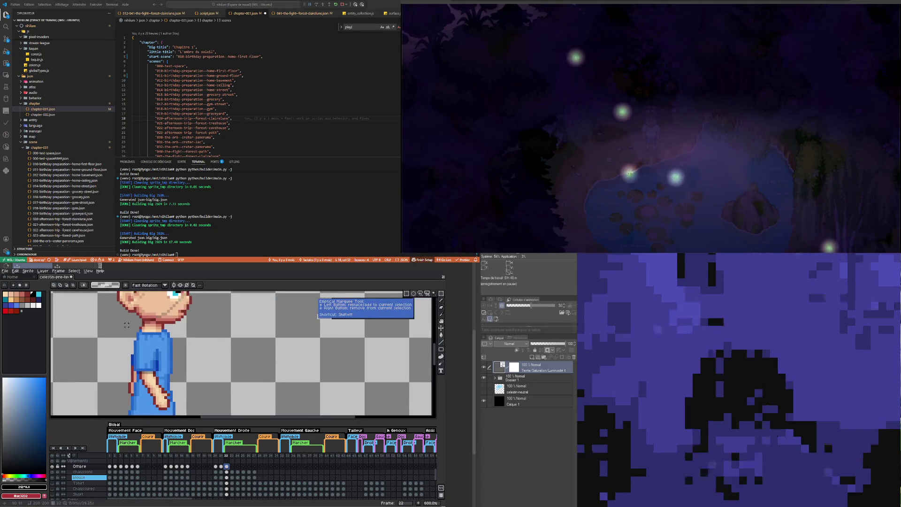
{"action": "mouse_move", "coordinate": [124, 324]}
{"action": "left_mouse_down"}
{"action": "mouse_move", "coordinate": [146, 383]}
{"action": "mouse_move", "coordinate": [149, 371]}
{"action": "left_mouse_up"}
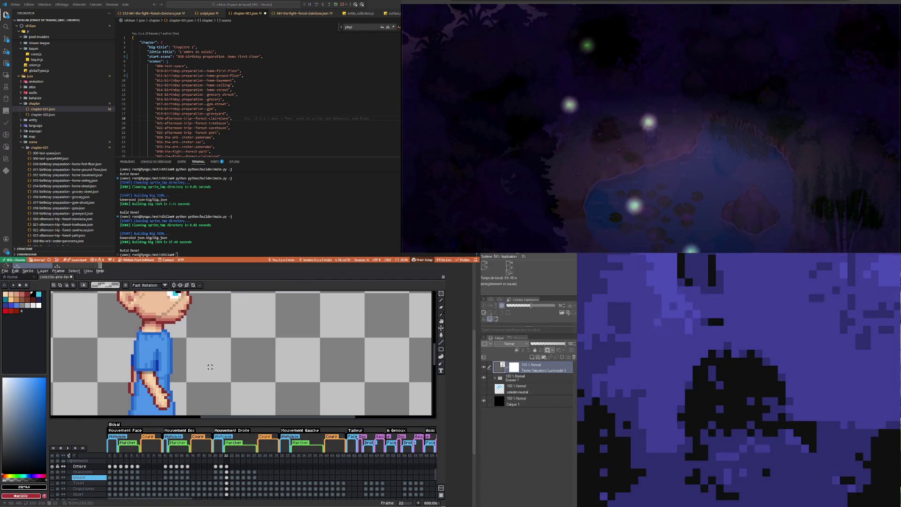
{"action": "key", "text": "ctrl+d"}
{"action": "scroll", "coordinate": [192, 373], "scroll_direction": "down", "scroll_amount": 1}
{"action": "scroll", "coordinate": [193, 372], "scroll_direction": "down", "scroll_amount": 4}
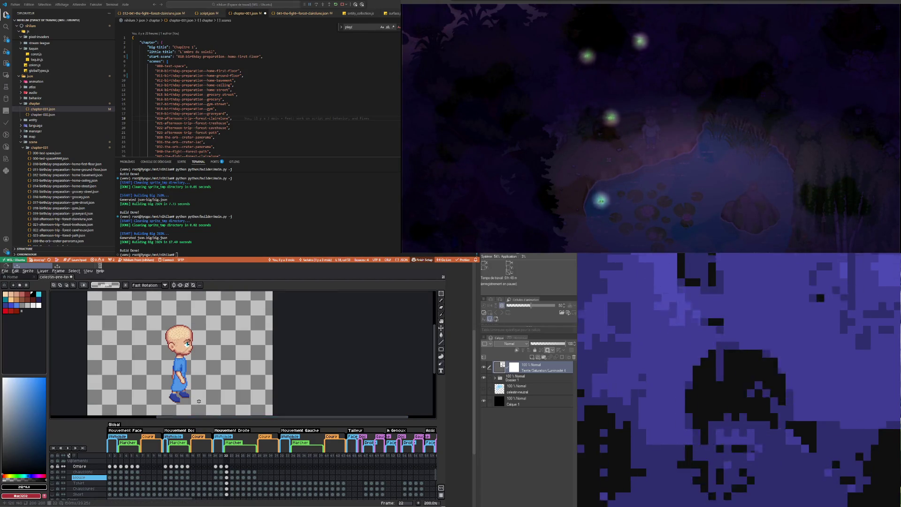
{"action": "left_click", "coordinate": [222, 466]}
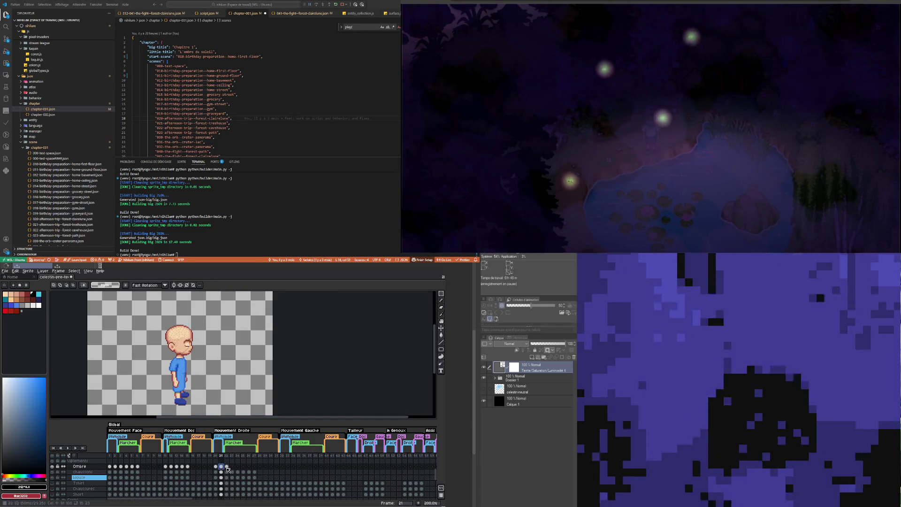
{"action": "left_click", "coordinate": [226, 467]}
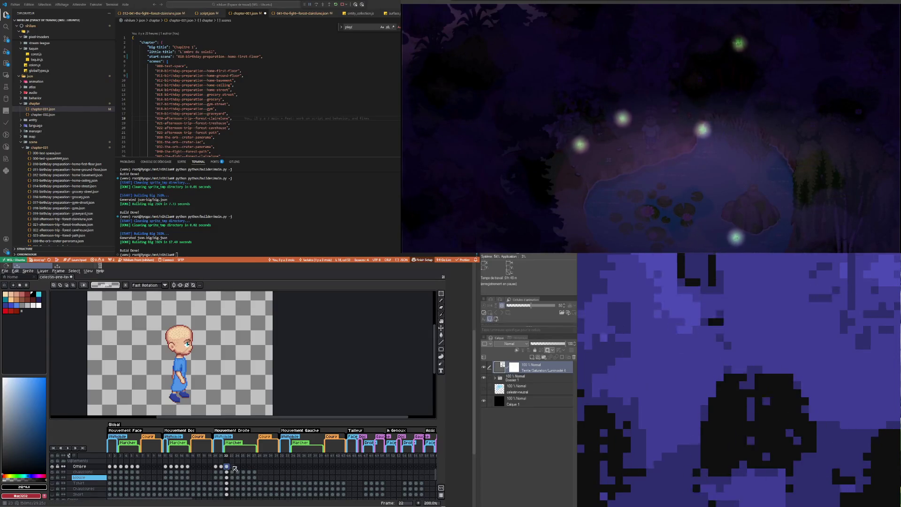
{"action": "left_click", "coordinate": [231, 465]}
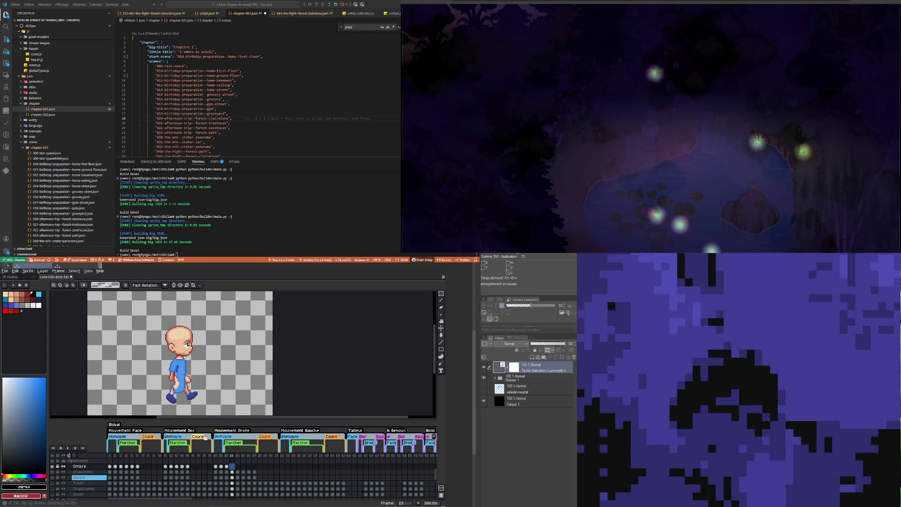
{"action": "left_click", "coordinate": [227, 467]}
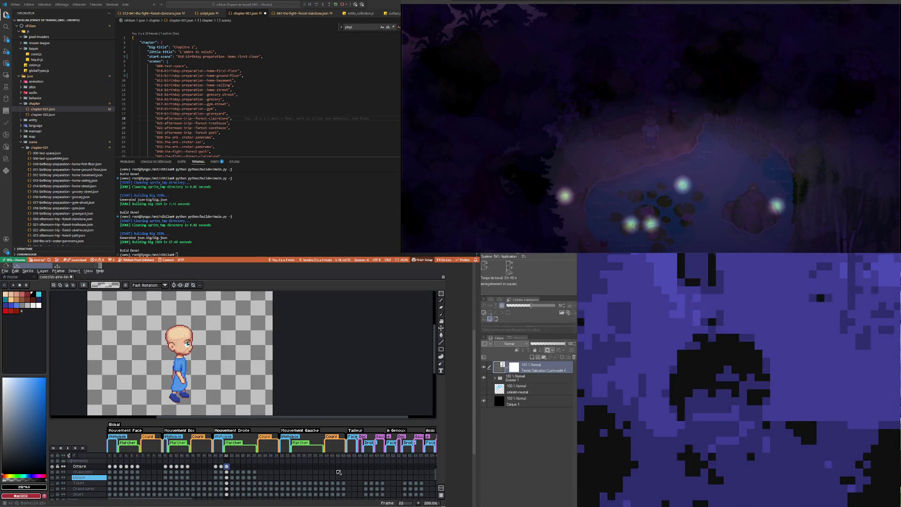
{"action": "scroll", "coordinate": [192, 370], "scroll_direction": "up", "scroll_amount": 1}
Step: Step through the chaussons, Ombre and blouse cels, landing on the blouse cel at frame 23, then zoom in
{"action": "scroll", "coordinate": [193, 370], "scroll_direction": "down", "scroll_amount": 1}
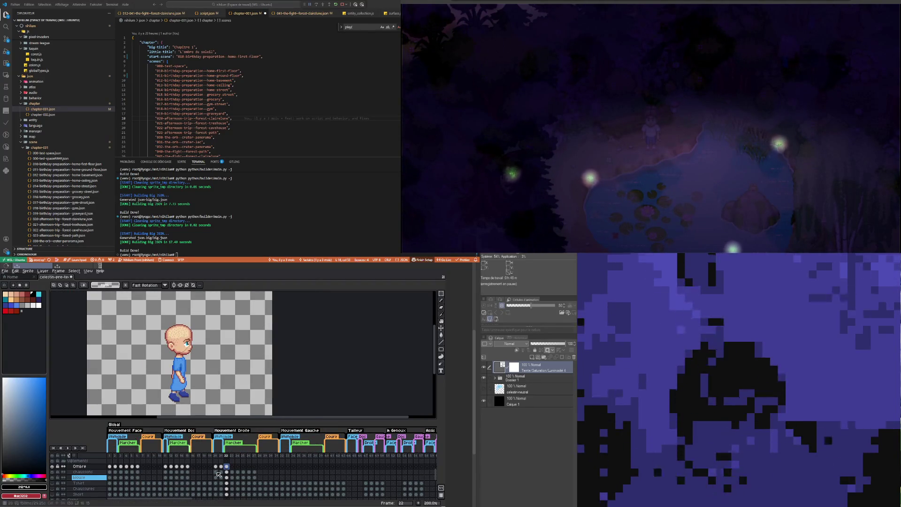
{"action": "left_click", "coordinate": [232, 472]}
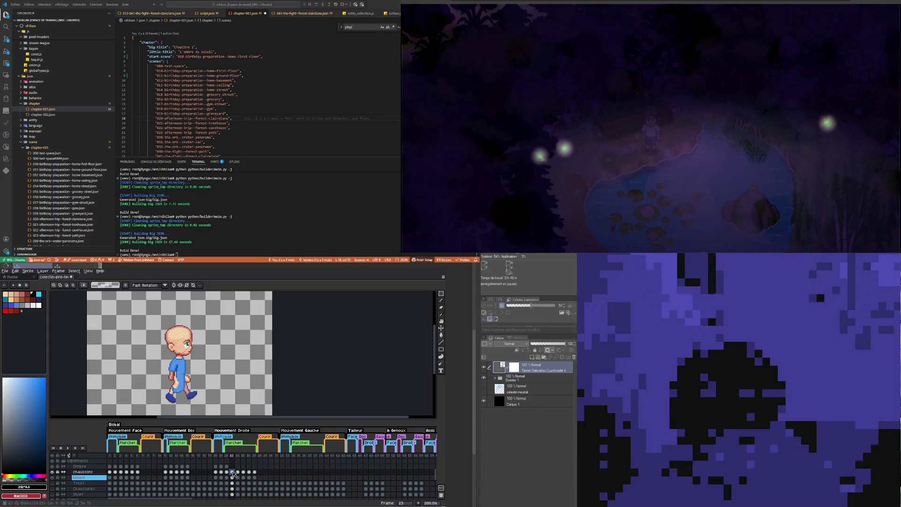
{"action": "left_click", "coordinate": [228, 472]}
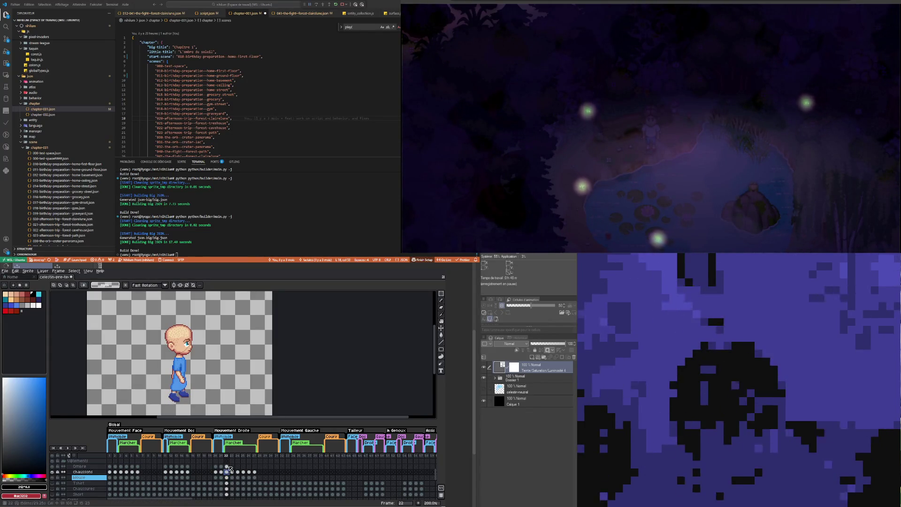
{"action": "left_click", "coordinate": [228, 466]}
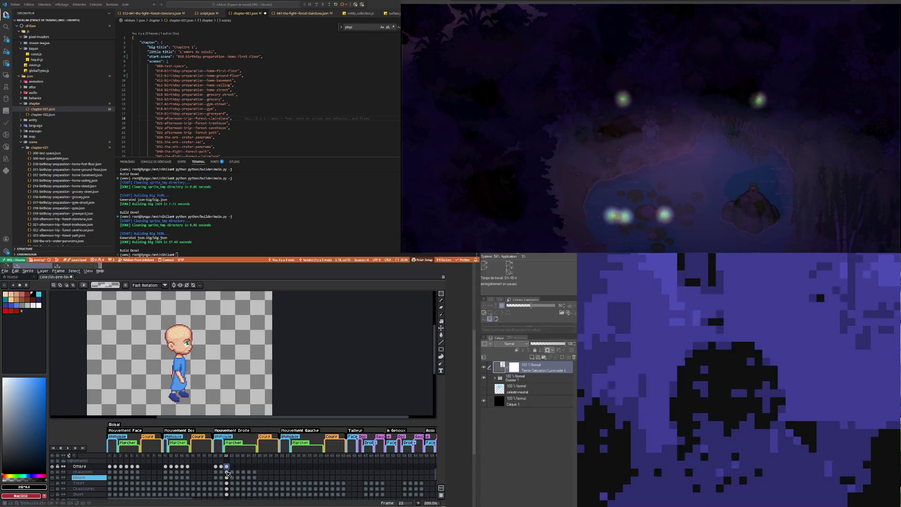
{"action": "left_click", "coordinate": [227, 477]}
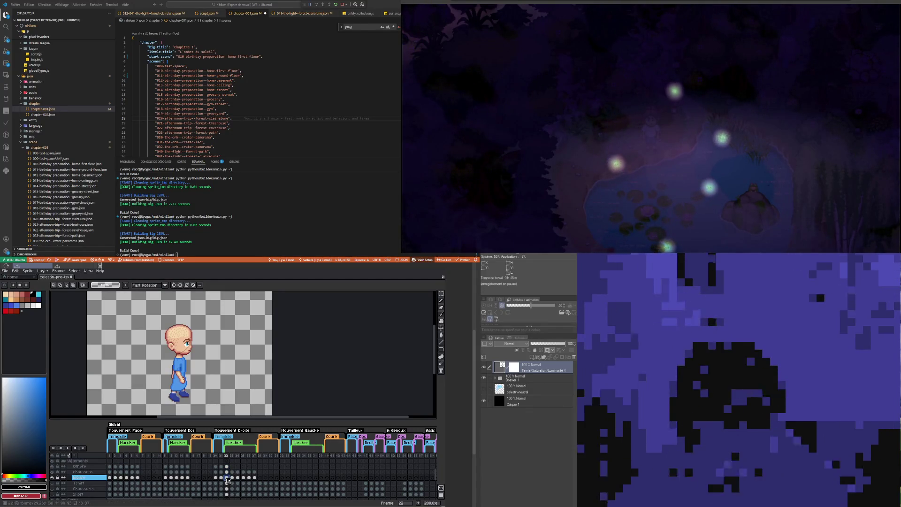
{"action": "left_click", "coordinate": [232, 477]}
{"action": "scroll", "coordinate": [189, 400], "scroll_direction": "up", "scroll_amount": 2}
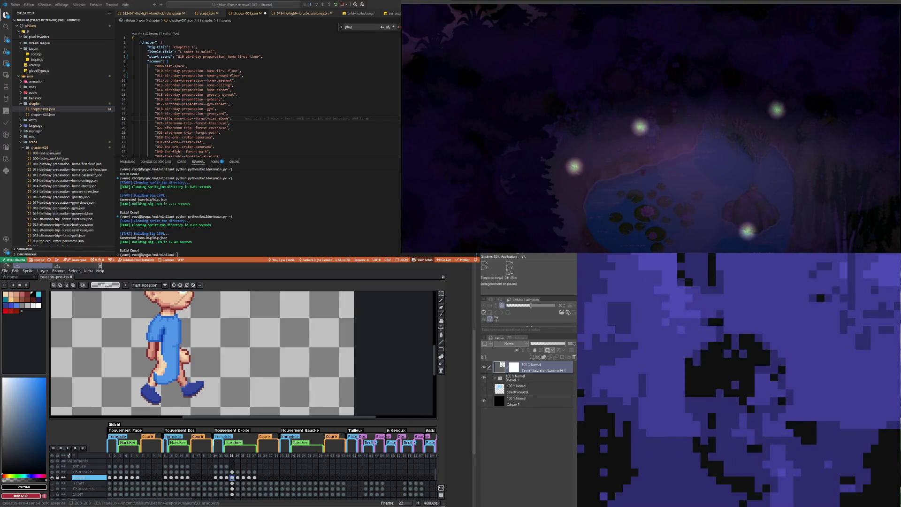
Step: Step back one frame, choose the Polygonal Lasso, and open the blouse layer's Layer Properties
{"action": "scroll", "coordinate": [176, 361], "scroll_direction": "down", "scroll_amount": 1}
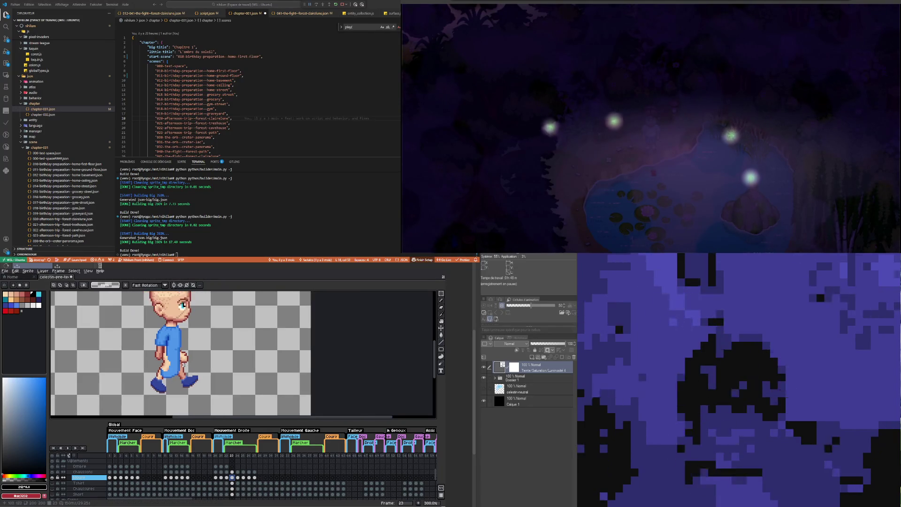
{"action": "scroll", "coordinate": [179, 353], "scroll_direction": "up", "scroll_amount": 1}
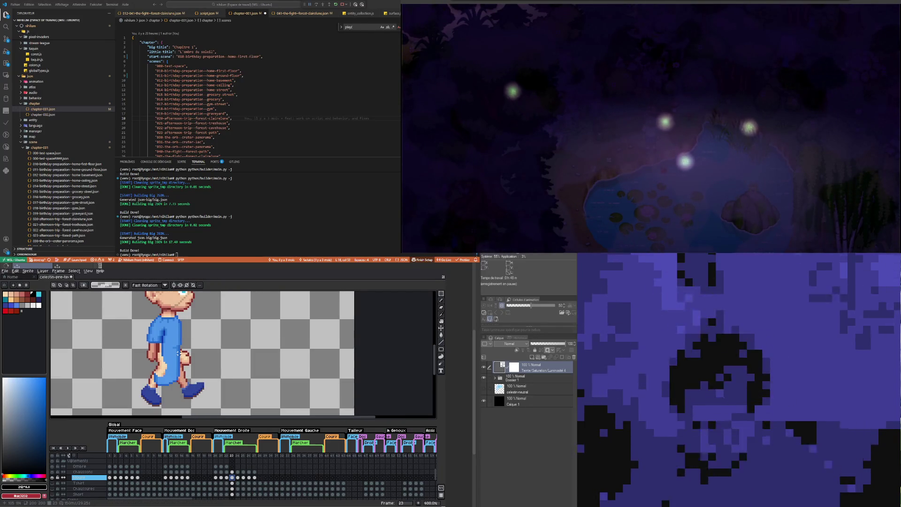
{"action": "key", "text": "Left"}
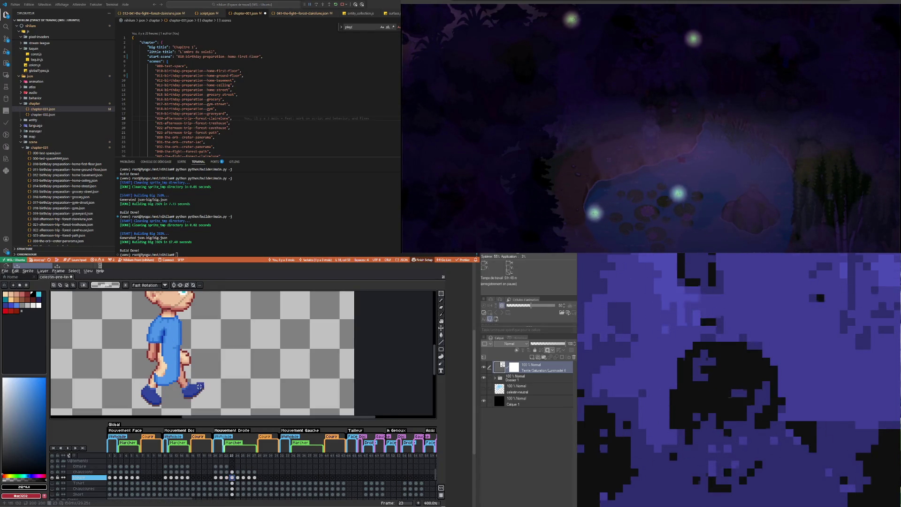
{"action": "key", "text": "m"}
{"action": "key", "text": "shift+q"}
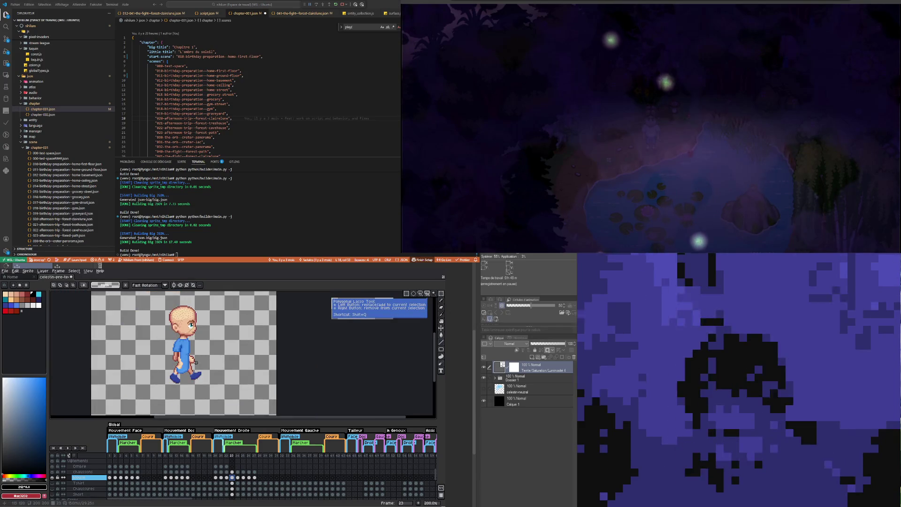
{"action": "double_click", "coordinate": [102, 477]}
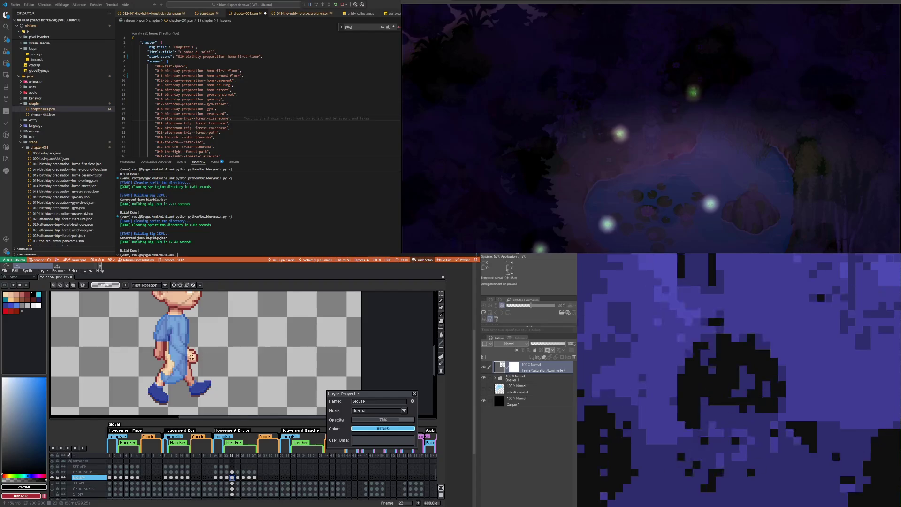
Step: Restore the blouse layer to 100% opacity, pick up its blue, then lower the opacity to about 78%
{"action": "scroll", "coordinate": [191, 357], "scroll_direction": "up", "scroll_amount": 1}
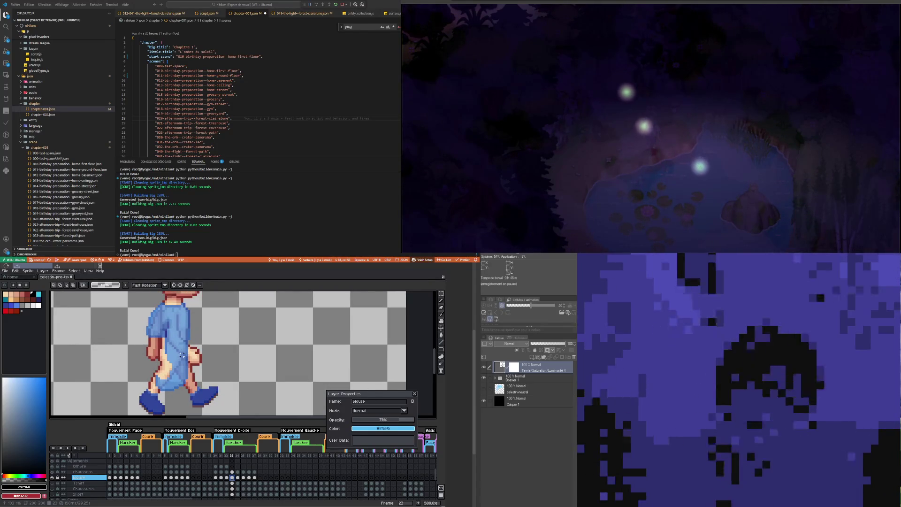
{"action": "key", "text": "ctrl+z"}
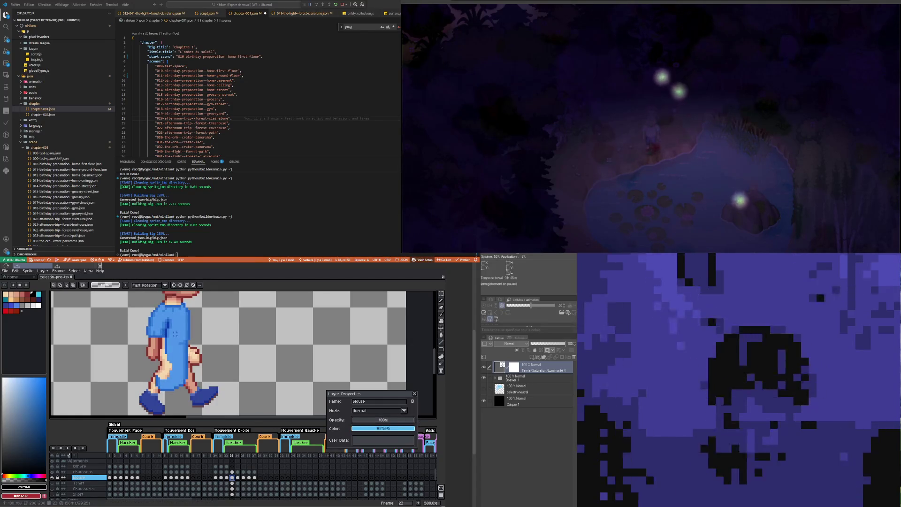
{"action": "left_click", "coordinate": [179, 333], "text": "alt"}
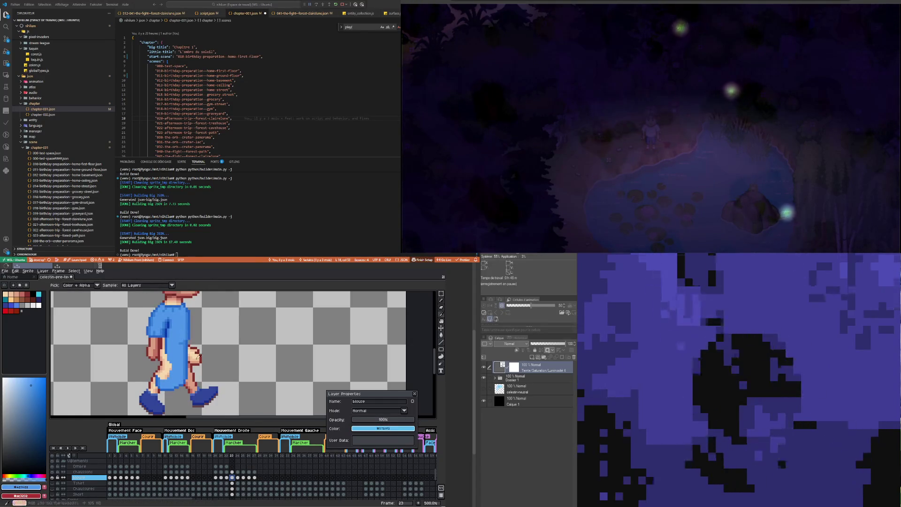
{"action": "left_click", "coordinate": [401, 421]}
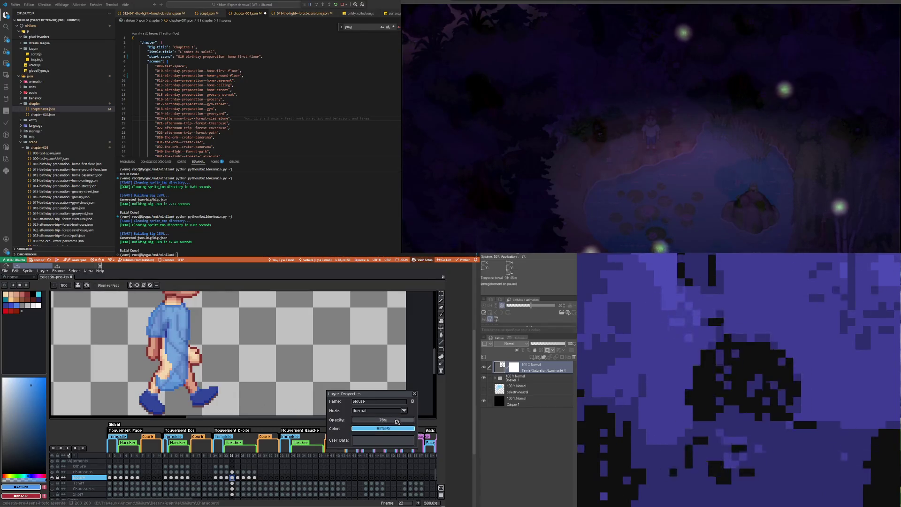